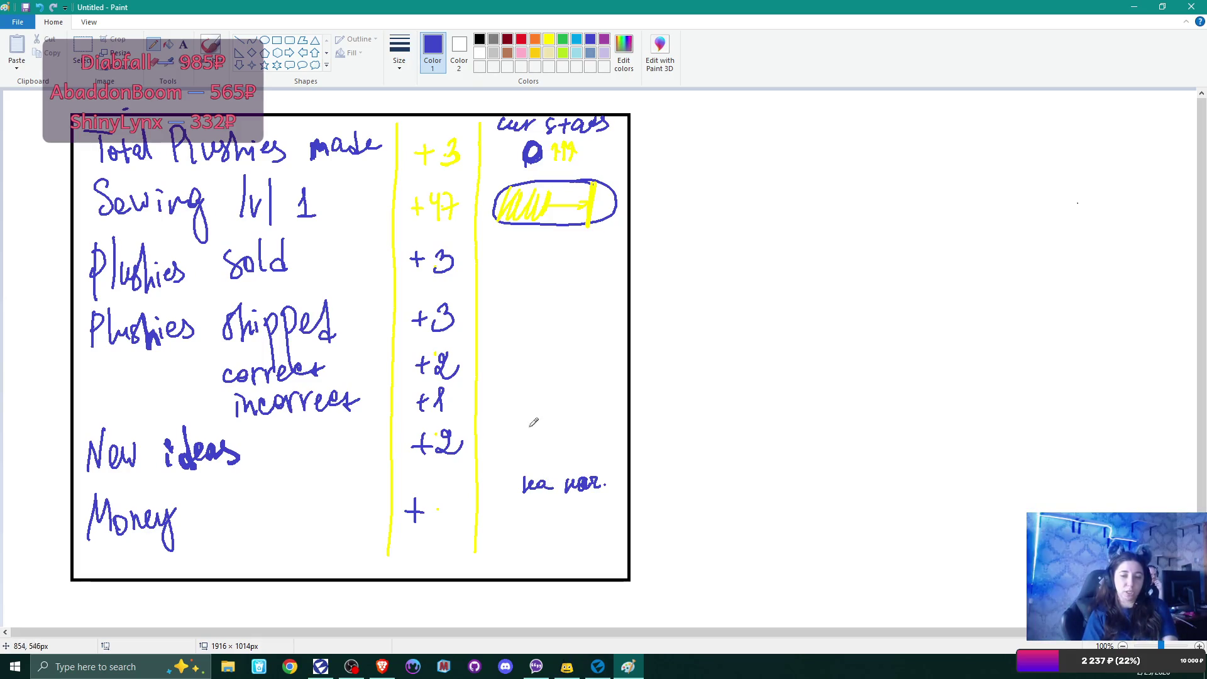
Step: Write a blue 55 after the plus in the Money row, then switch over to the Brave browser
left_click_drag(448, 489, 455, 511)
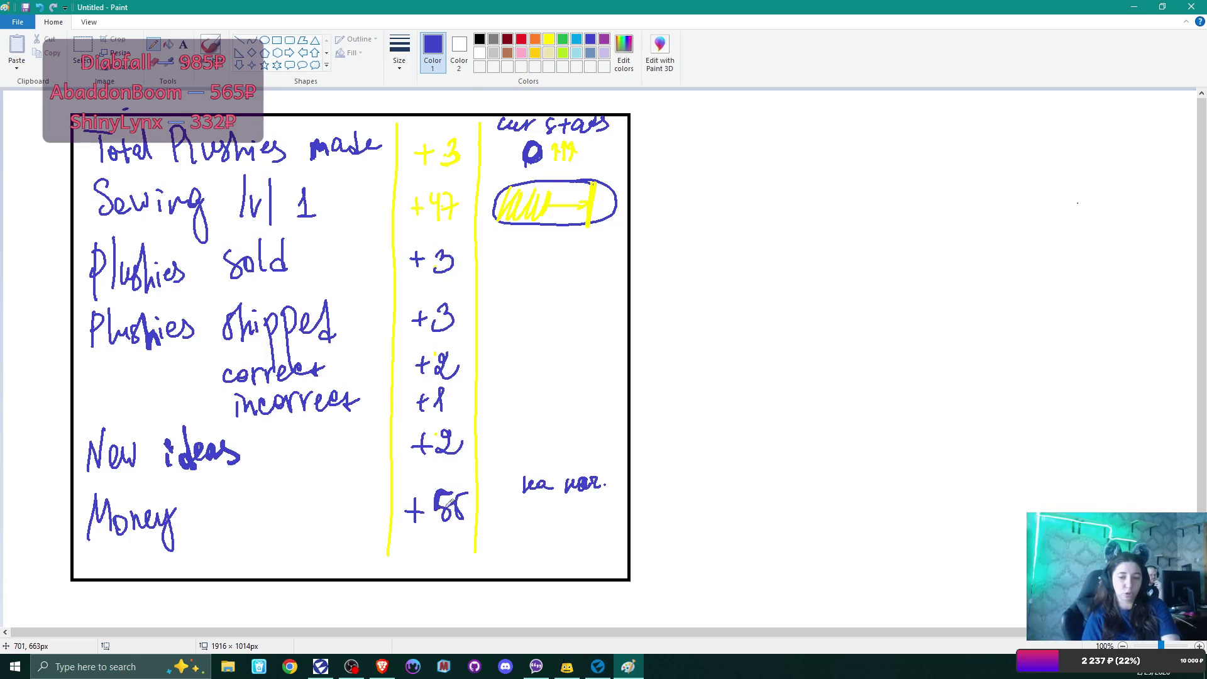
mouse_move(448, 501)
left_mouse_down()
mouse_move(438, 516)
mouse_move(464, 488)
mouse_move(465, 511)
mouse_move(456, 515)
mouse_move(456, 491)
mouse_move(468, 489)
mouse_move(458, 512)
left_mouse_up()
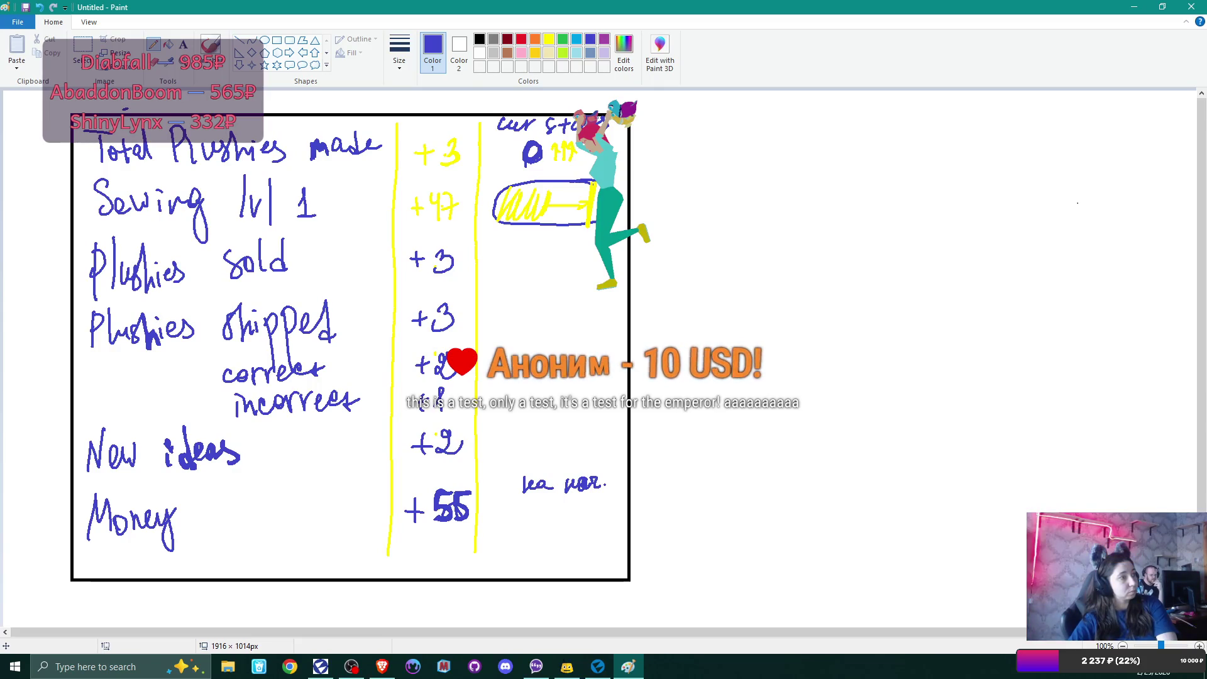
key("alt+Tab")
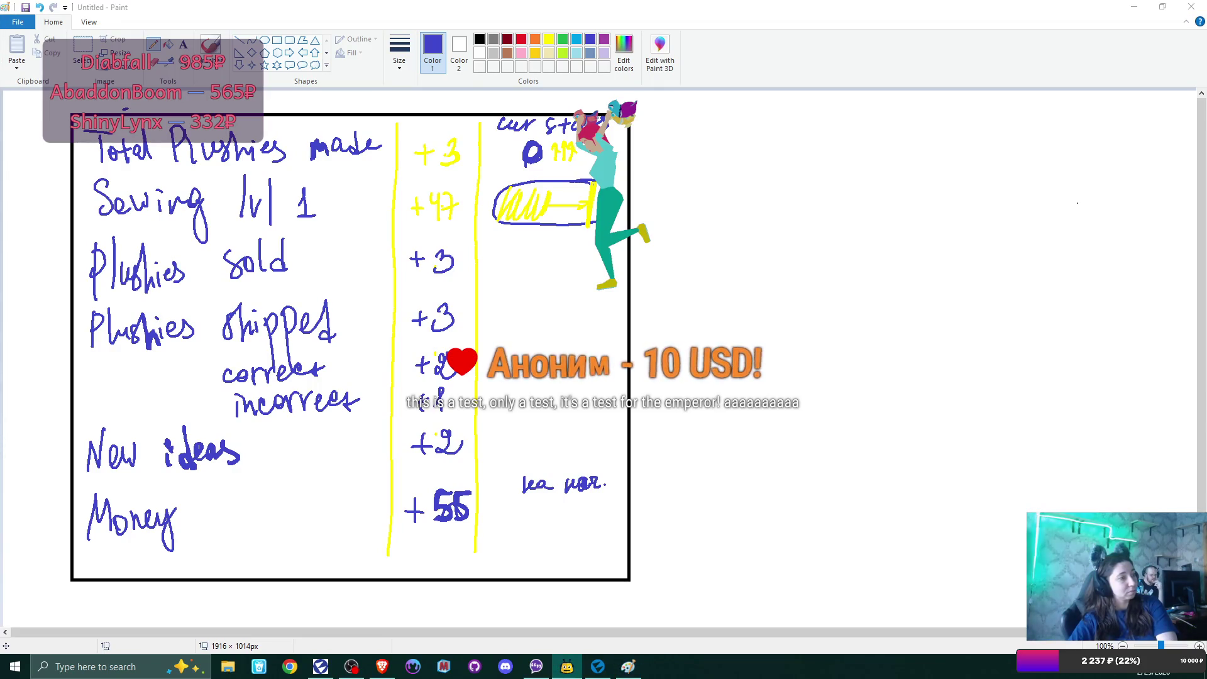
key("alt+Tab")
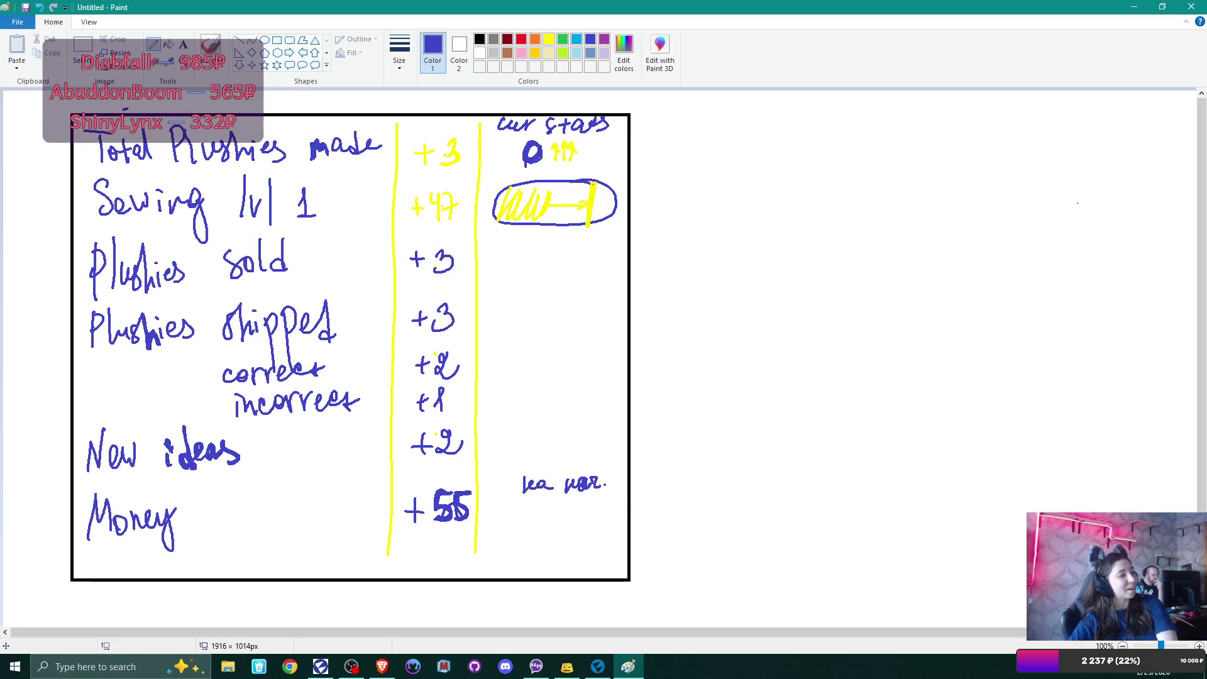
key("alt+Tab")
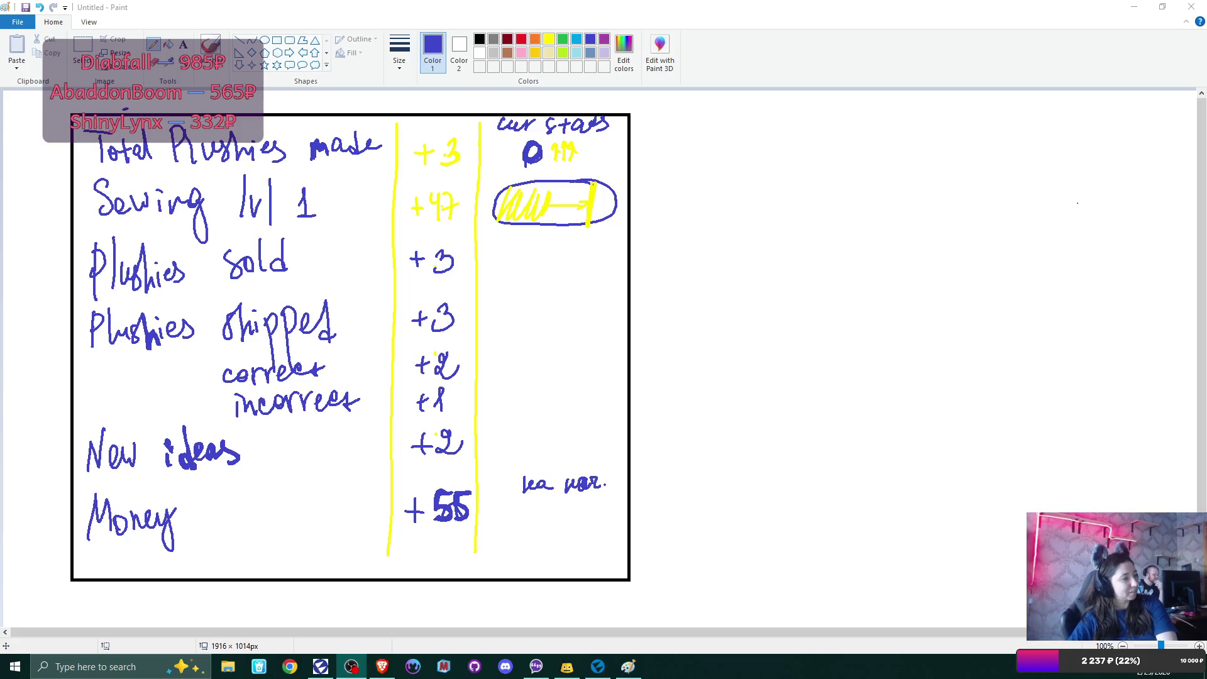
key("alt+Tab")
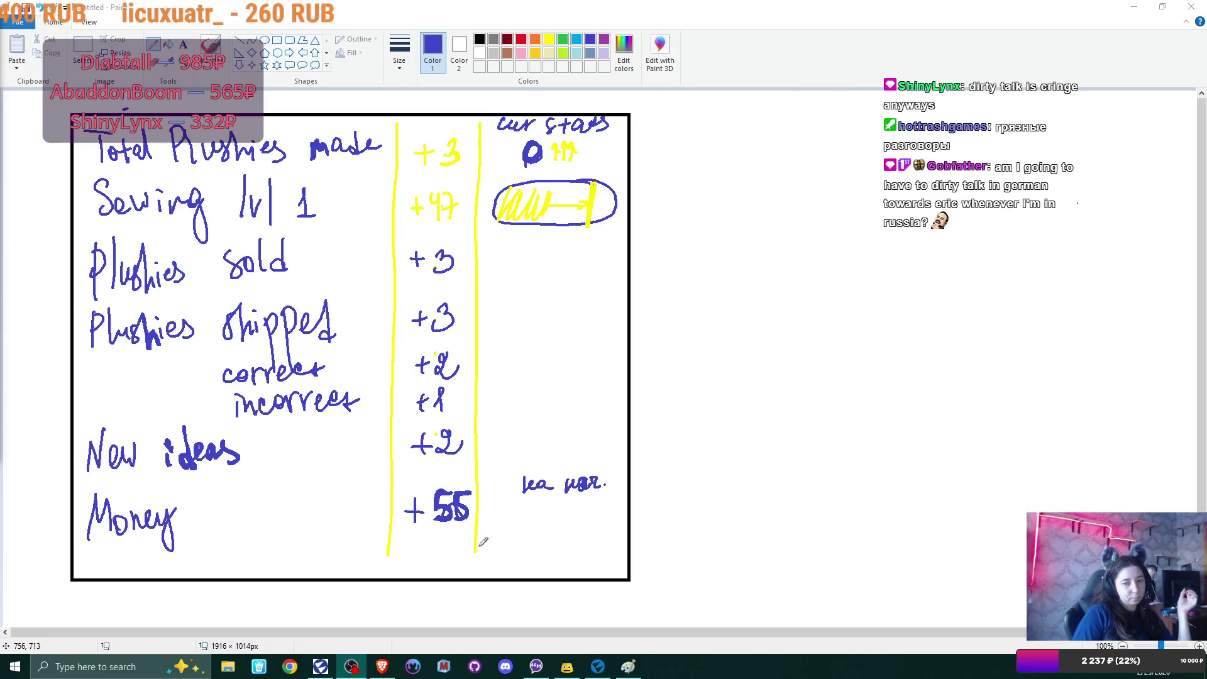
Step: Bring the Paint window with the handwritten results sheet into focus
left_click(466, 594)
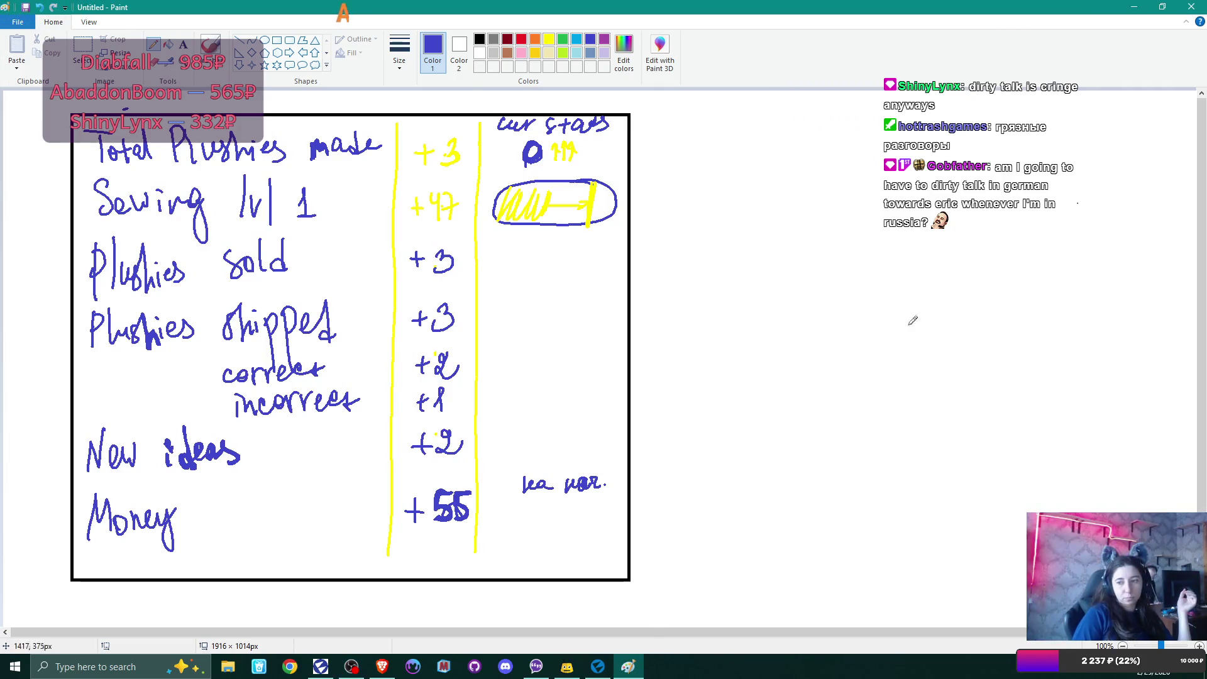
middle_click(1086, 303)
Step: Sketch a $ box with a wavy bar below the sheet and relabel the last row 'Money earned'
scroll(1201, 302, "down", 3)
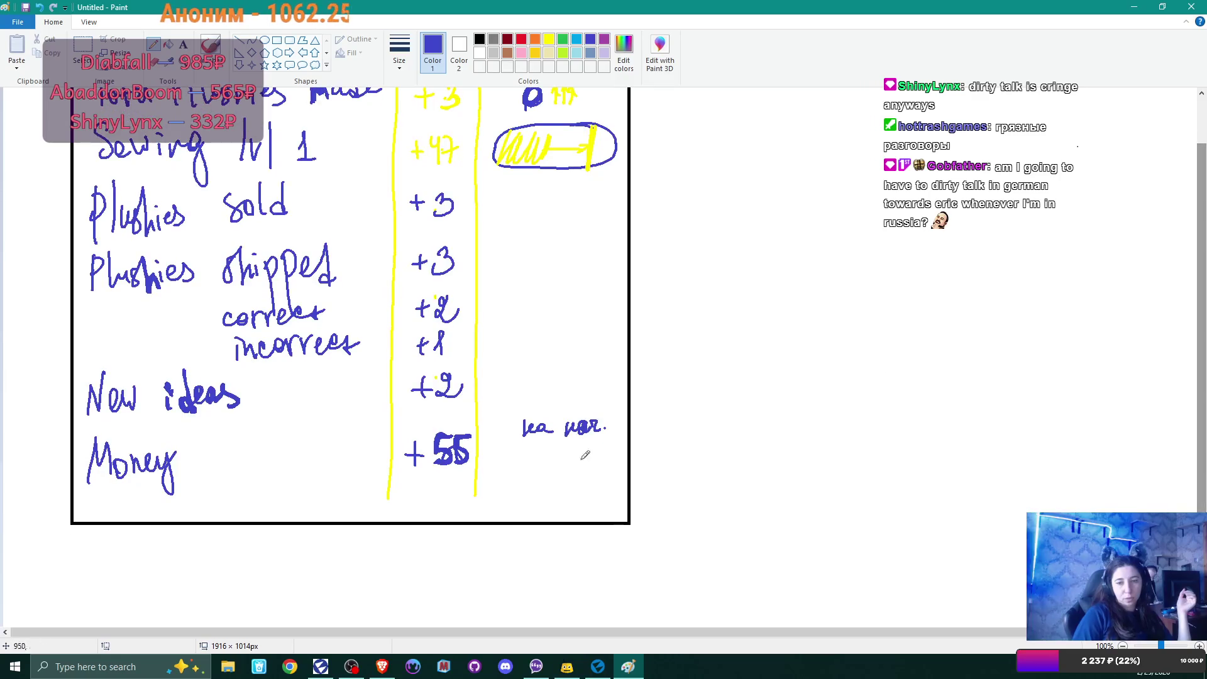
mouse_move(482, 530)
left_mouse_down()
mouse_move(619, 525)
mouse_move(632, 566)
mouse_move(483, 575)
left_mouse_up()
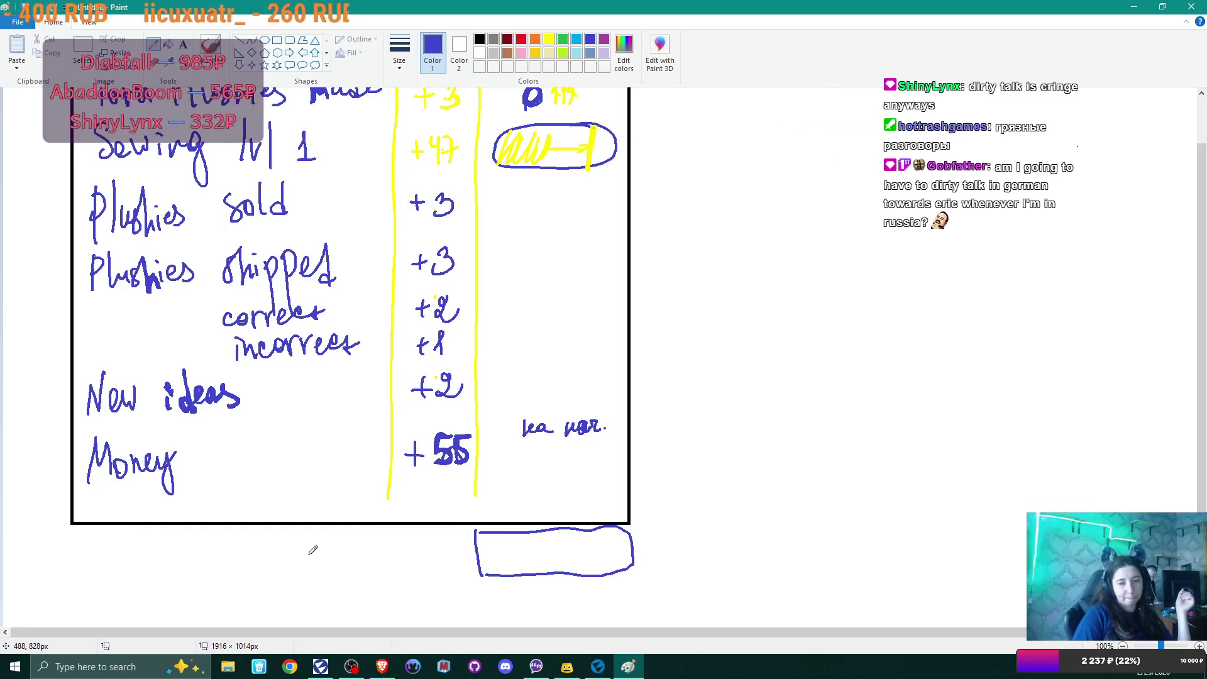
mouse_move(304, 539)
left_mouse_down()
mouse_move(305, 566)
mouse_move(310, 539)
left_mouse_up()
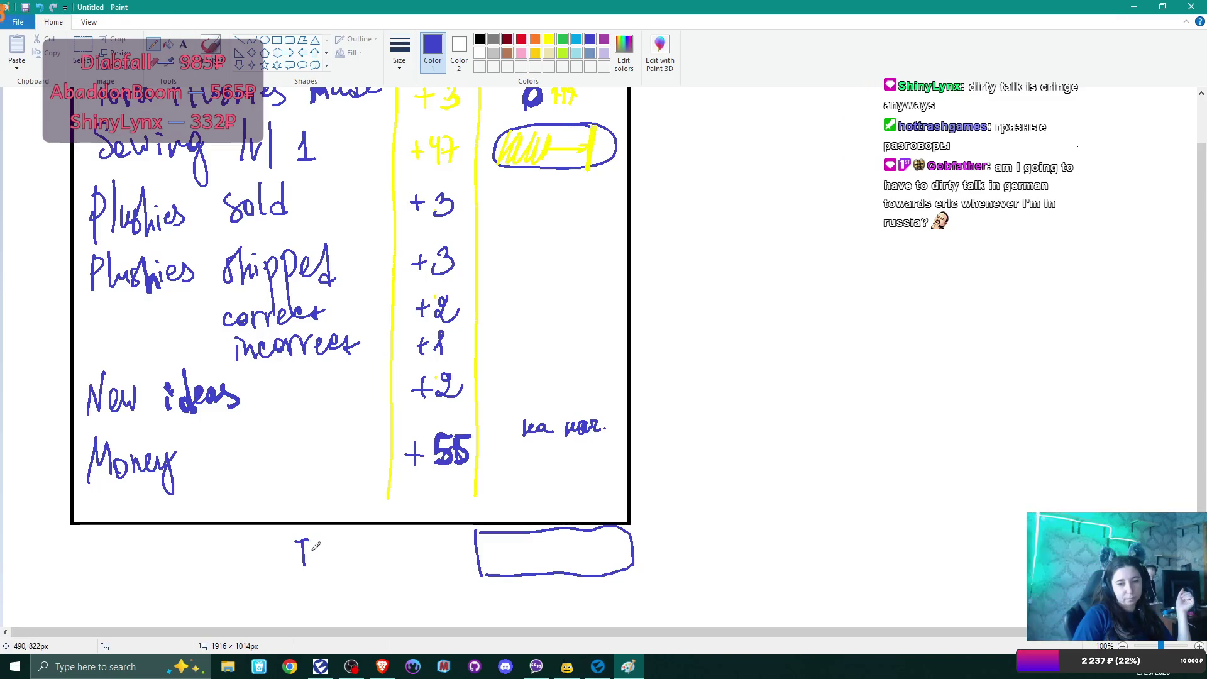
mouse_move(311, 540)
left_mouse_down()
mouse_move(380, 553)
mouse_move(384, 580)
left_mouse_up()
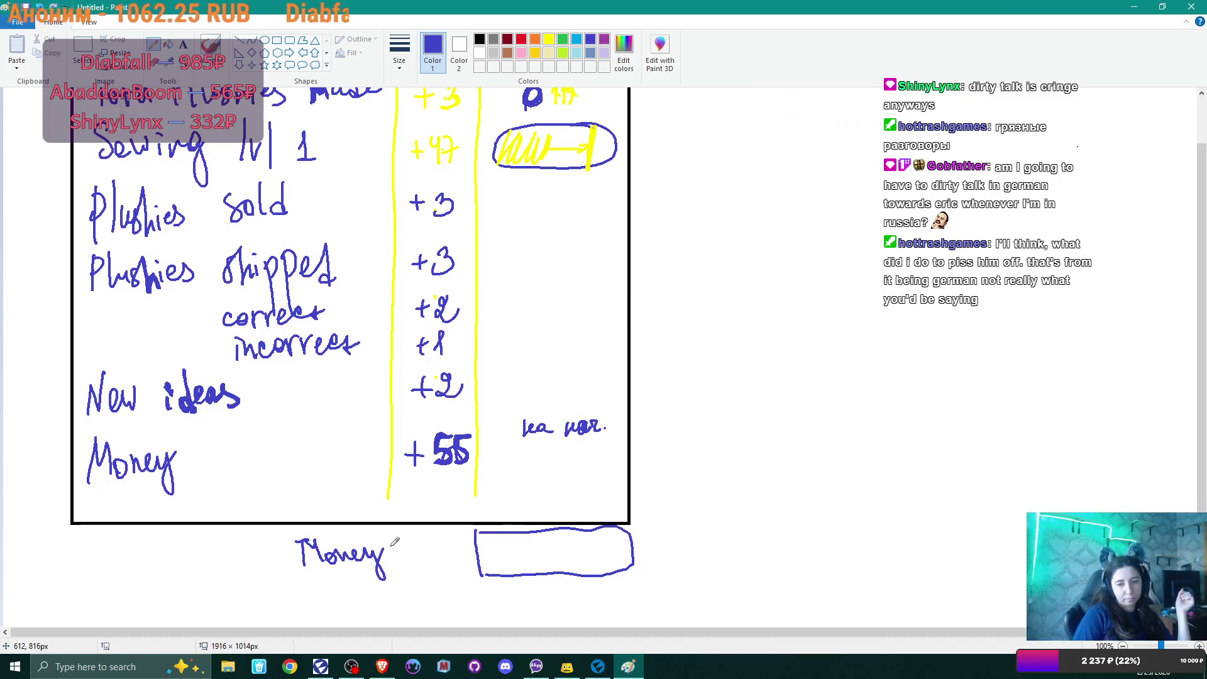
left_click(408, 544)
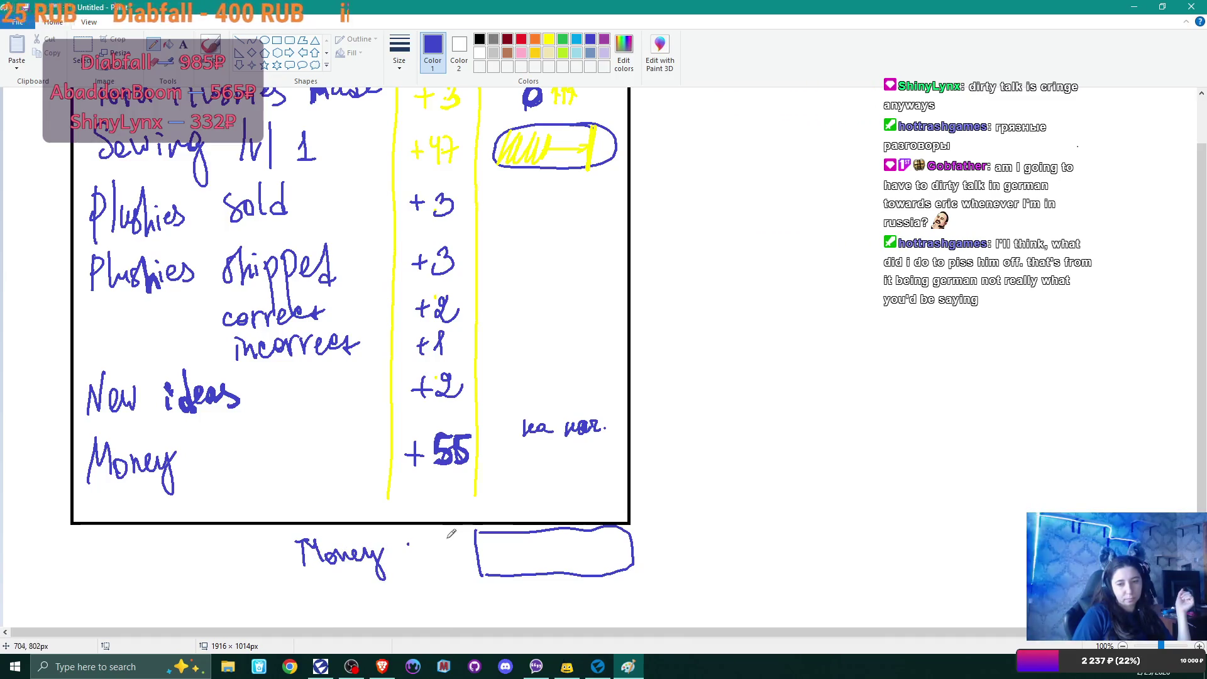
mouse_move(451, 533)
left_mouse_down()
mouse_move(445, 573)
mouse_move(462, 582)
left_mouse_up()
left_click_drag(317, 560, 395, 556)
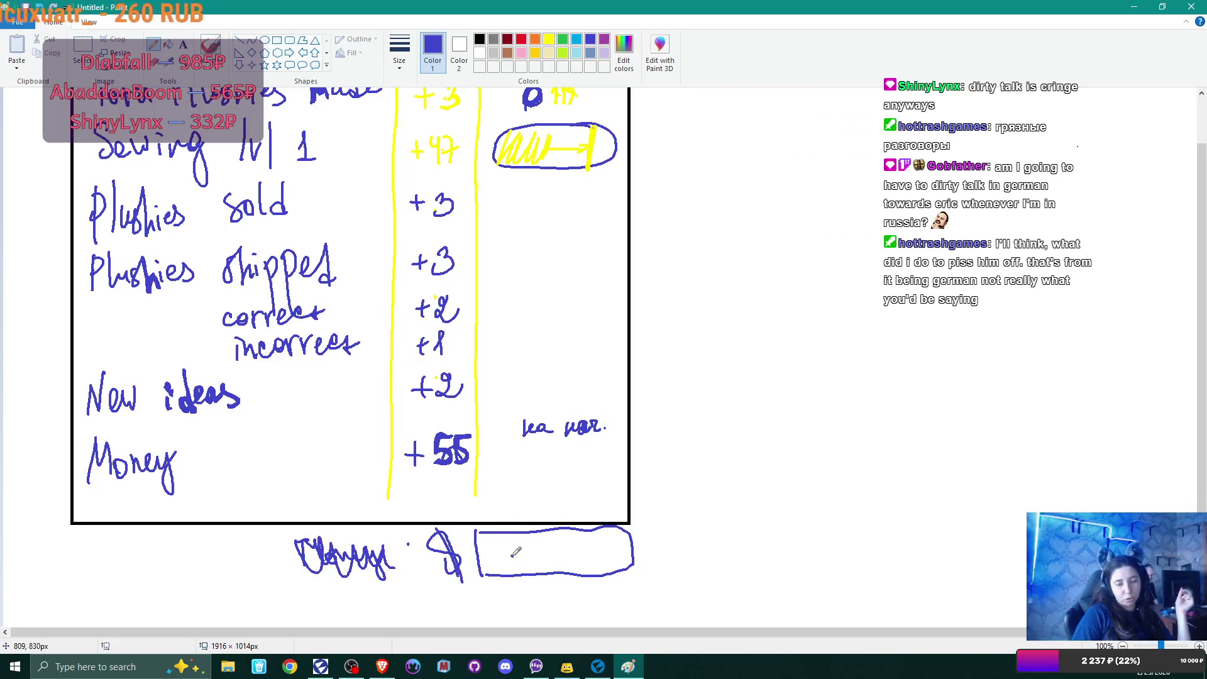
left_click_drag(513, 557, 597, 545)
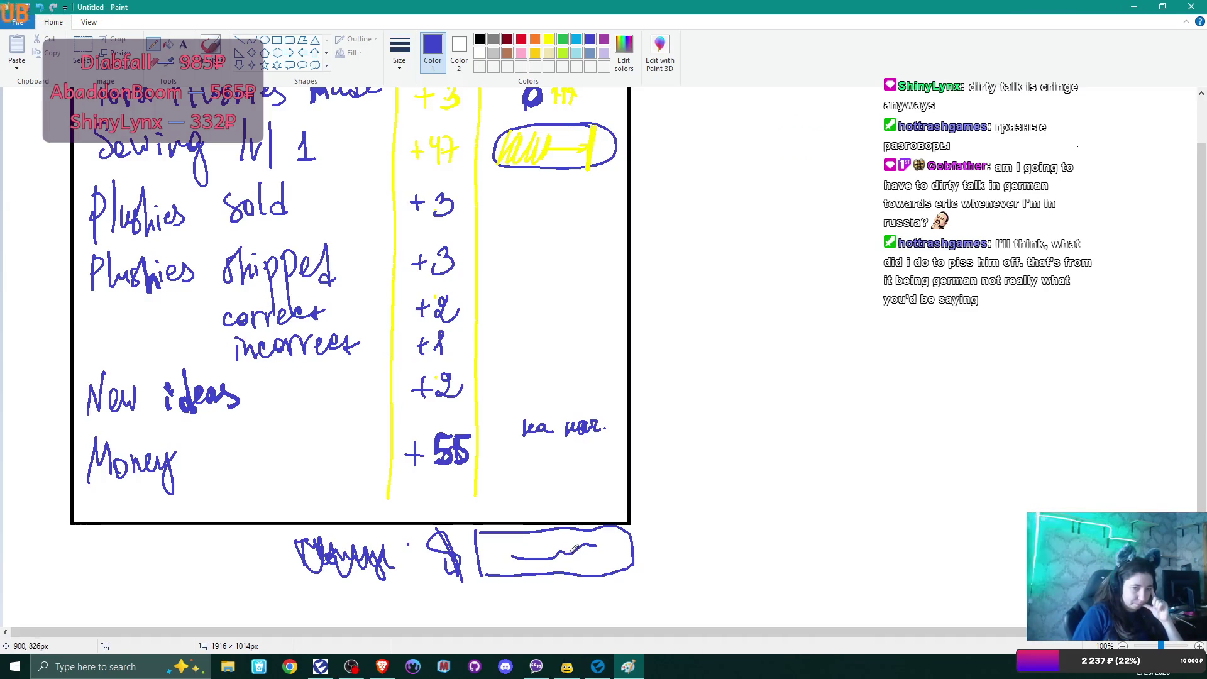
mouse_move(207, 452)
left_mouse_down()
mouse_move(215, 462)
mouse_move(254, 454)
mouse_move(261, 477)
mouse_move(328, 466)
mouse_move(336, 482)
left_mouse_up()
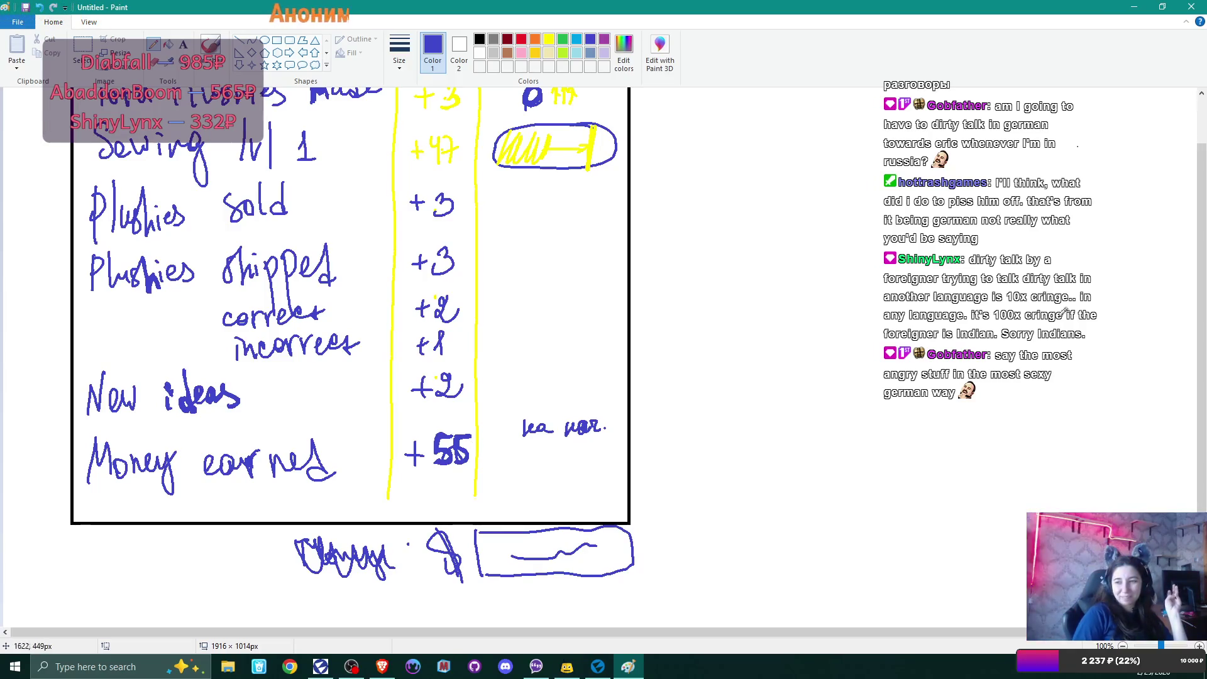
Step: Scroll back to the top of the stats sheet and select the Eraser tool
mouse_move(1205, 335)
left_mouse_down()
mouse_move(1204, 293)
mouse_move(1203, 308)
left_mouse_up()
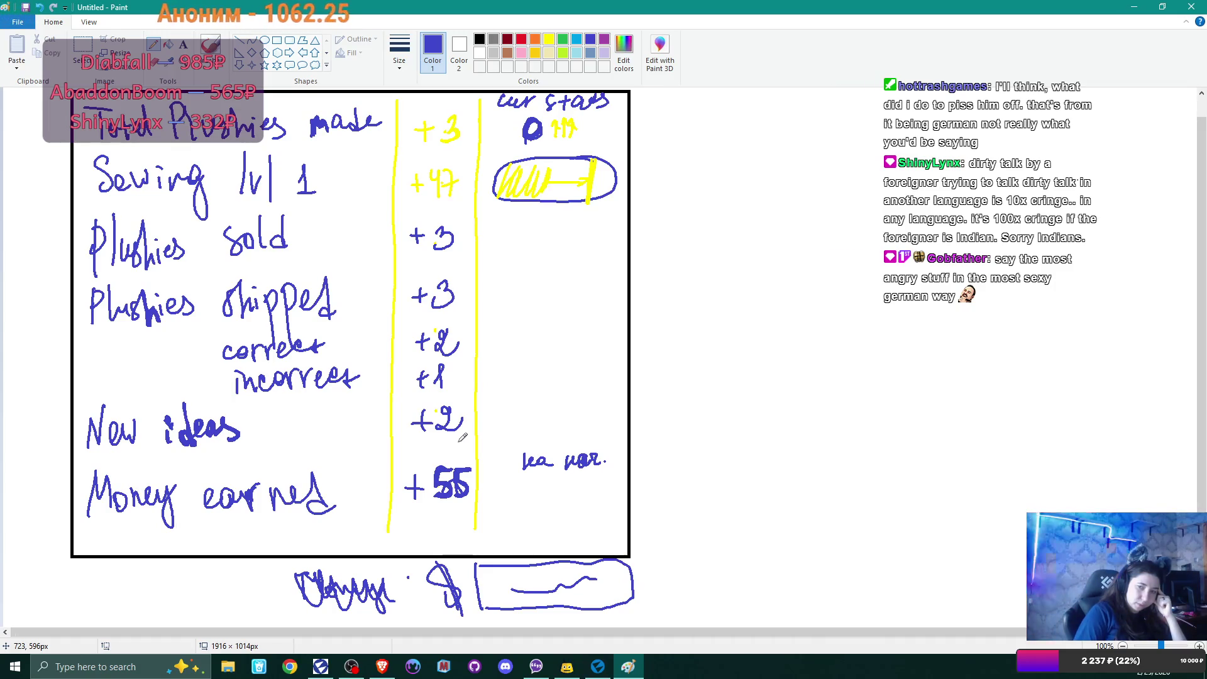
left_click(169, 44)
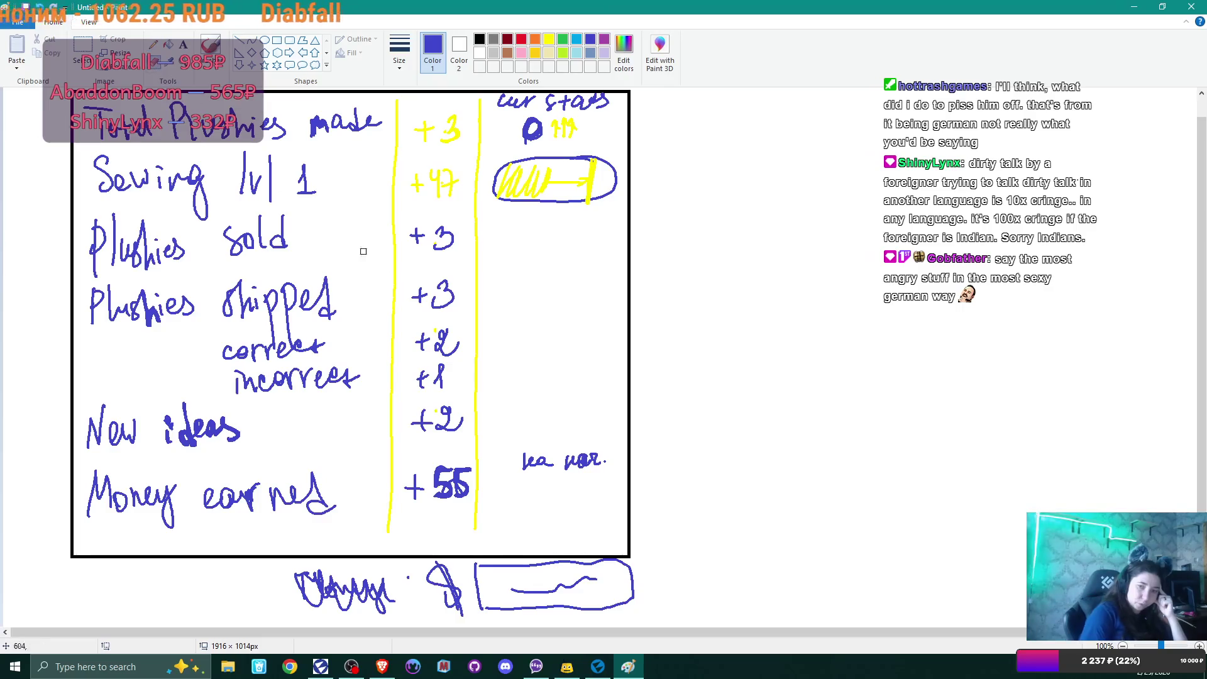
Step: Erase the note beside Money, the cur stats heading, the yellow +3 and +47, and the right divider
mouse_move(523, 464)
left_mouse_down()
mouse_move(566, 473)
mouse_move(602, 452)
mouse_move(547, 458)
left_mouse_up()
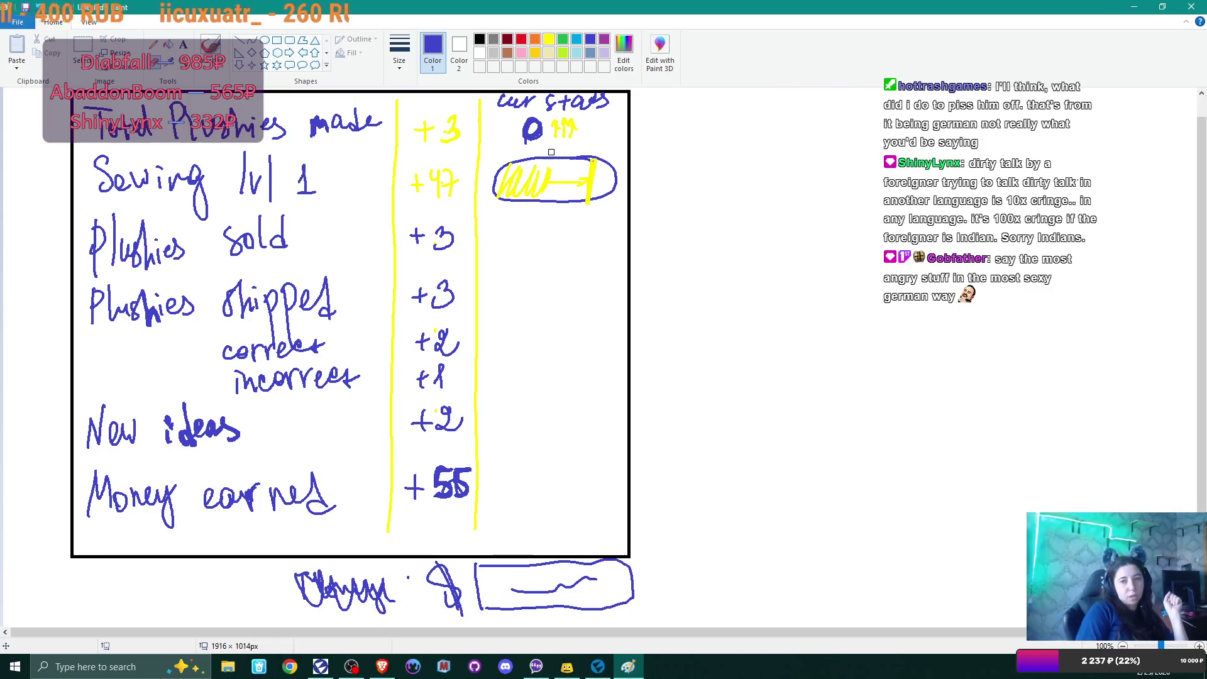
mouse_move(557, 105)
left_mouse_down()
mouse_move(506, 98)
mouse_move(556, 106)
mouse_move(500, 110)
mouse_move(607, 97)
mouse_move(566, 122)
mouse_move(527, 126)
mouse_move(541, 139)
mouse_move(523, 136)
mouse_move(578, 138)
left_mouse_up()
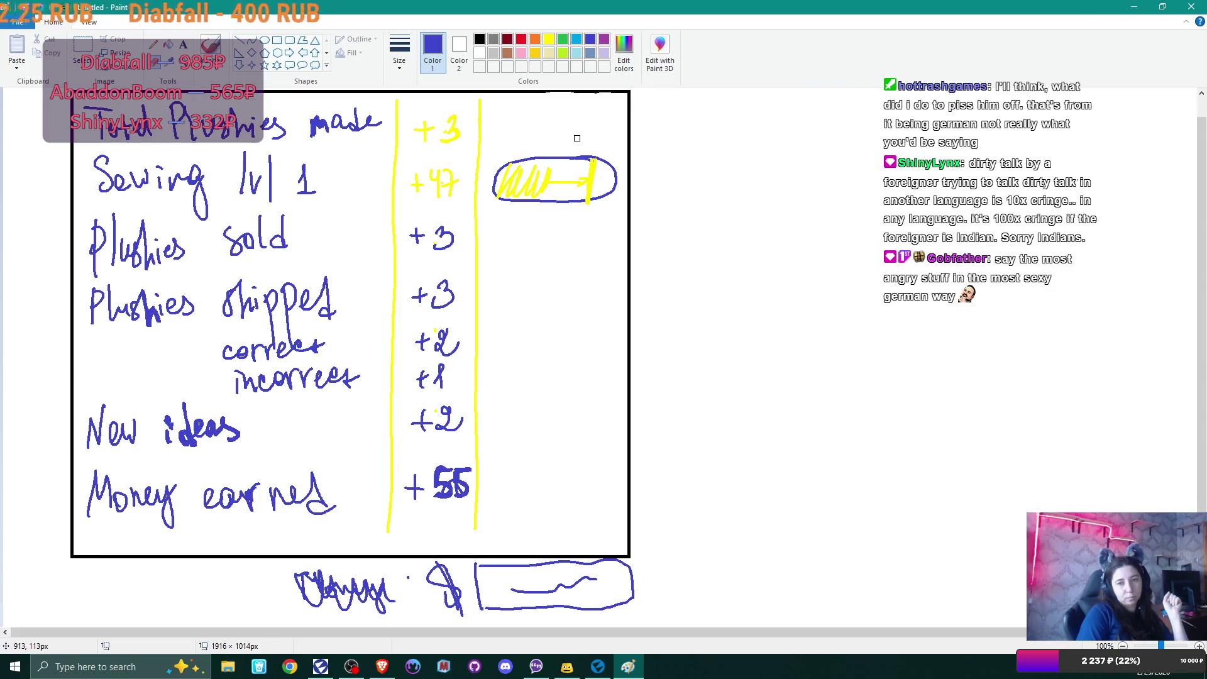
mouse_move(450, 121)
left_mouse_down()
mouse_move(459, 130)
mouse_move(439, 159)
mouse_move(450, 192)
mouse_move(417, 177)
mouse_move(423, 119)
mouse_move(445, 115)
left_mouse_up()
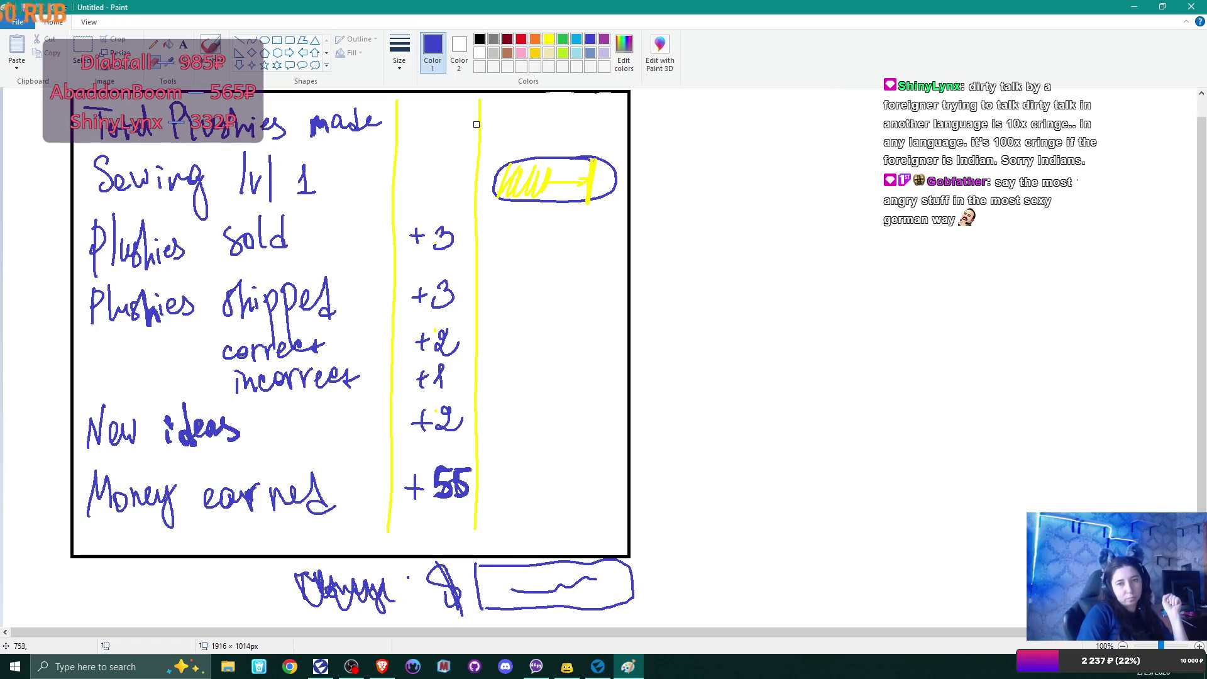
left_click_drag(479, 101, 472, 206)
left_click_drag(480, 134, 476, 523)
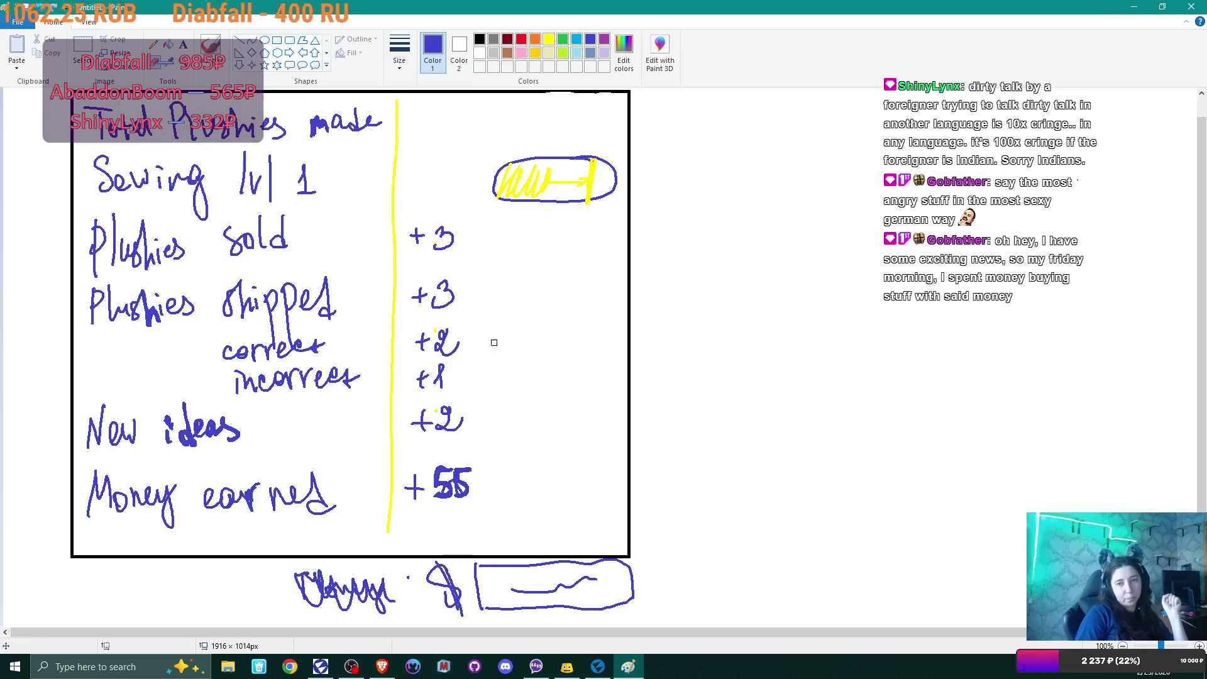
Step: Extend the blue ellipse beside Sewing lvl 1 further left and fill its interior with yellow scribbles
mouse_move(525, 160)
left_mouse_down()
mouse_move(493, 202)
mouse_move(502, 159)
left_mouse_up()
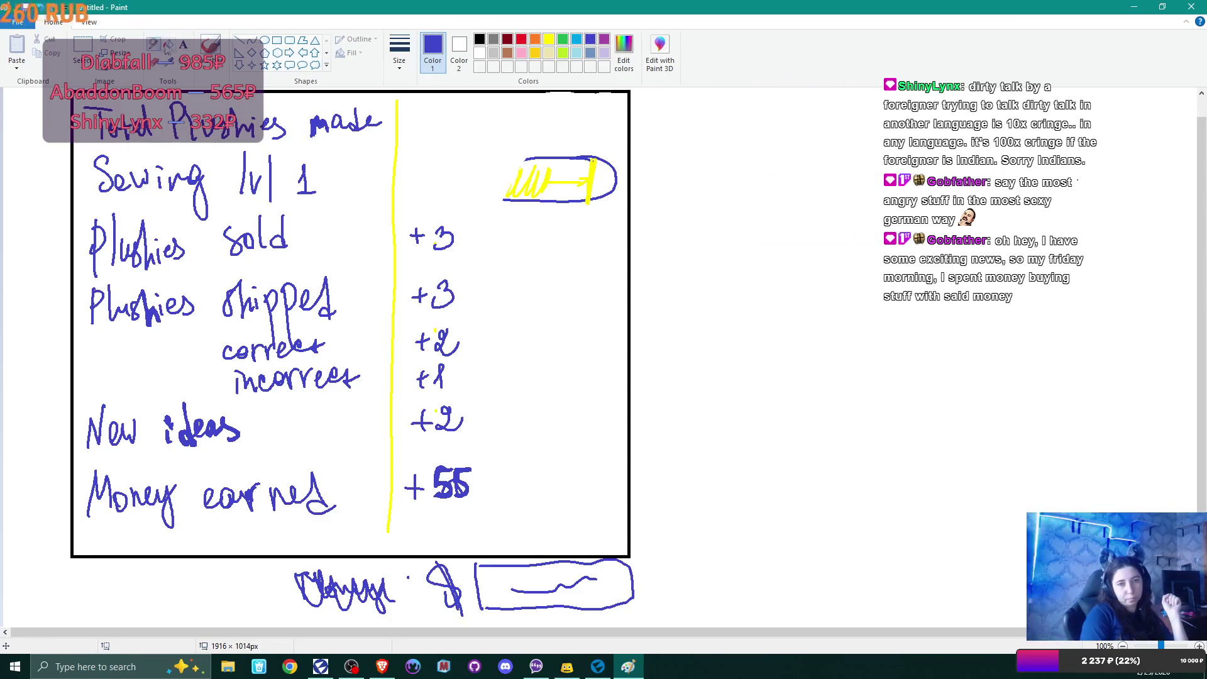
mouse_move(529, 154)
left_mouse_down()
mouse_move(459, 158)
mouse_move(434, 194)
mouse_move(507, 197)
left_mouse_up()
left_click(549, 39)
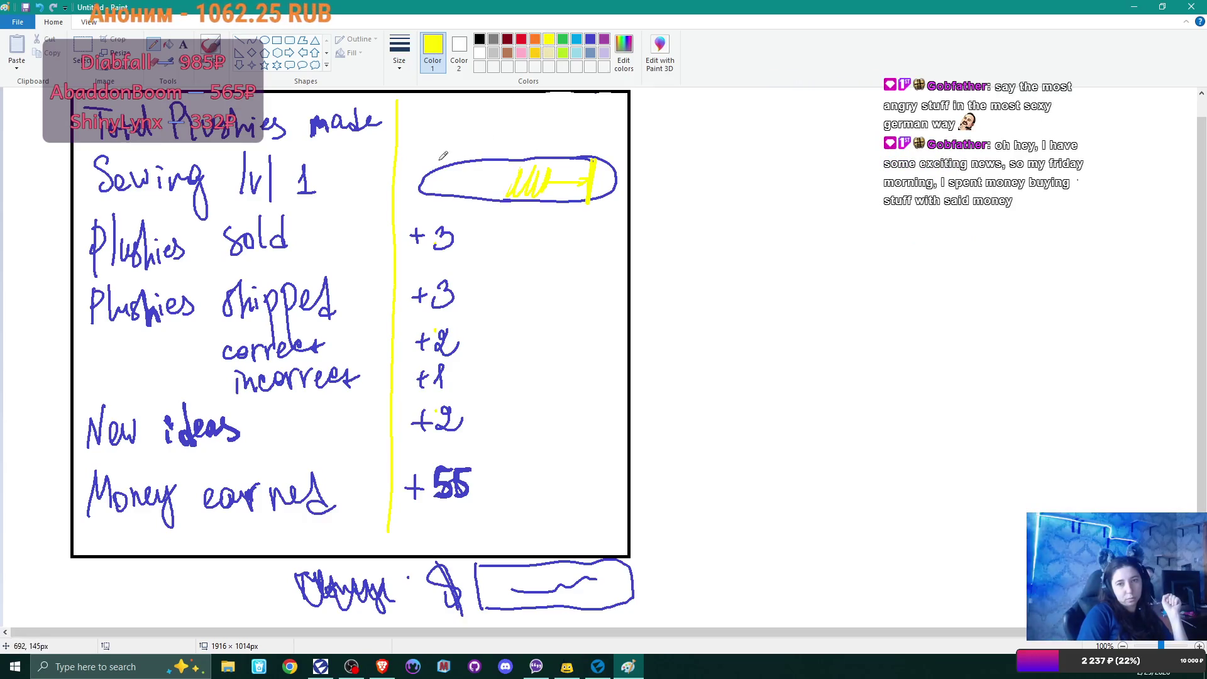
mouse_move(429, 192)
left_mouse_down()
mouse_move(448, 176)
mouse_move(539, 181)
left_mouse_up()
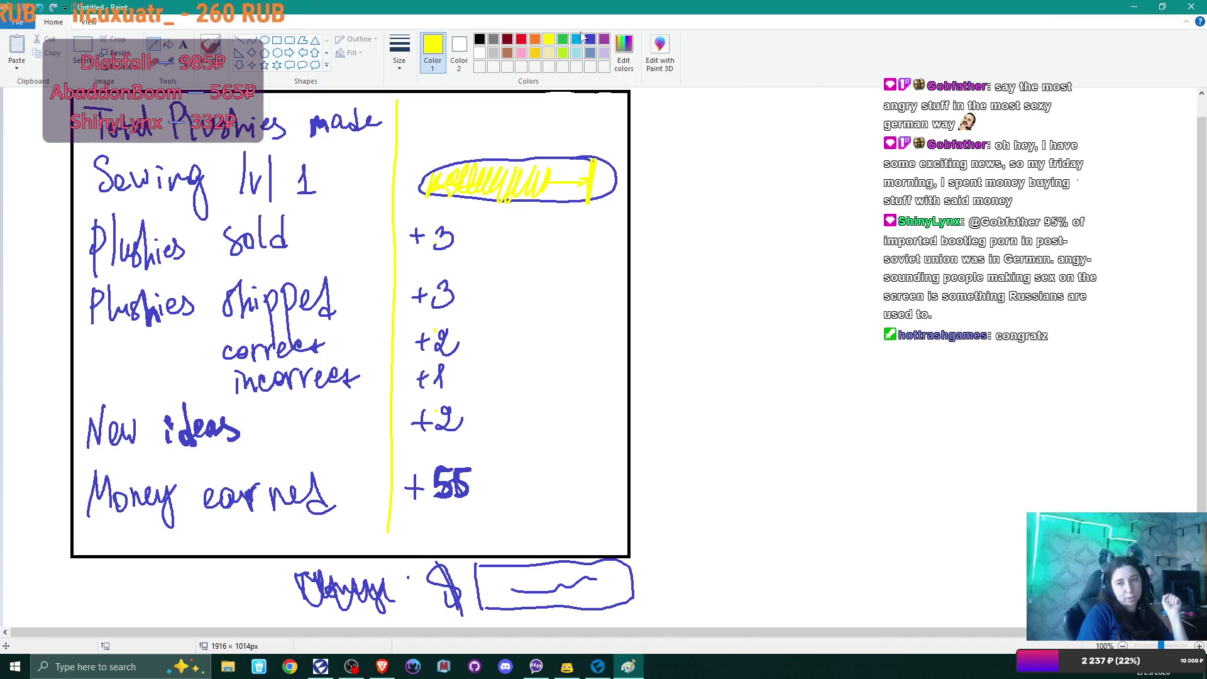
left_click(591, 41)
Step: Write a blue +55 inside the yellow ellipse, thicken its bottom outline, then switch to the Amazon book page
left_click_drag(484, 182, 502, 183)
mouse_move(491, 173)
left_mouse_down()
mouse_move(491, 192)
mouse_move(529, 167)
left_mouse_up()
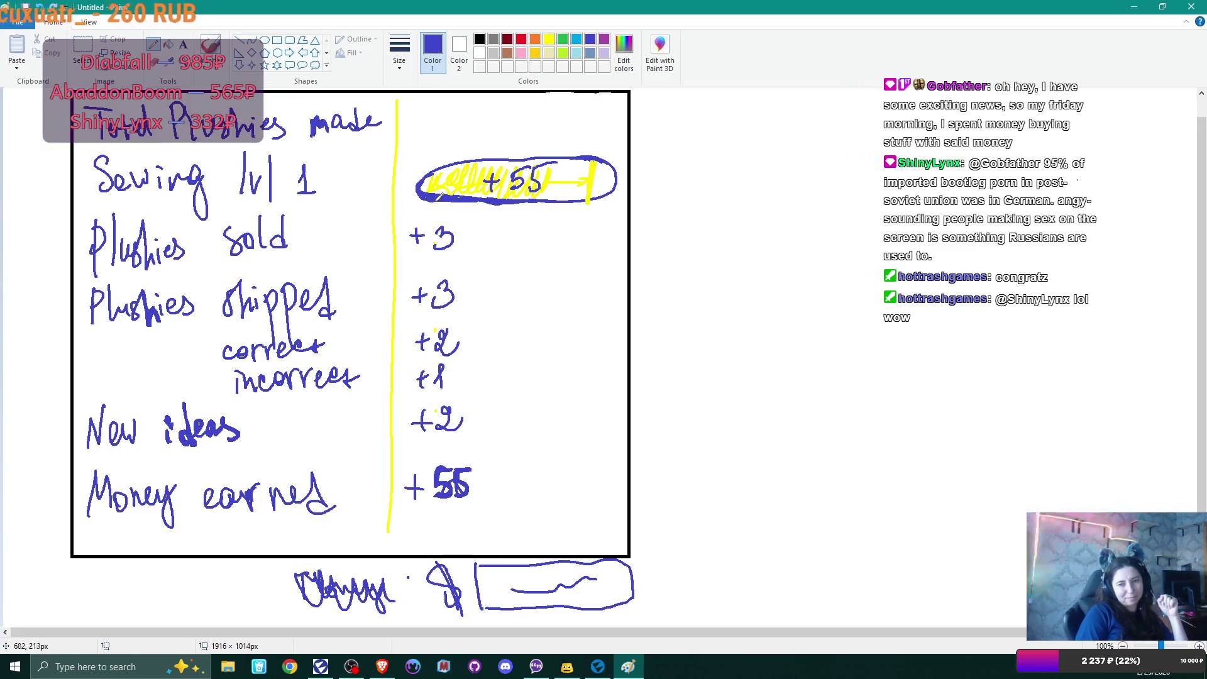
left_click_drag(489, 198, 526, 205)
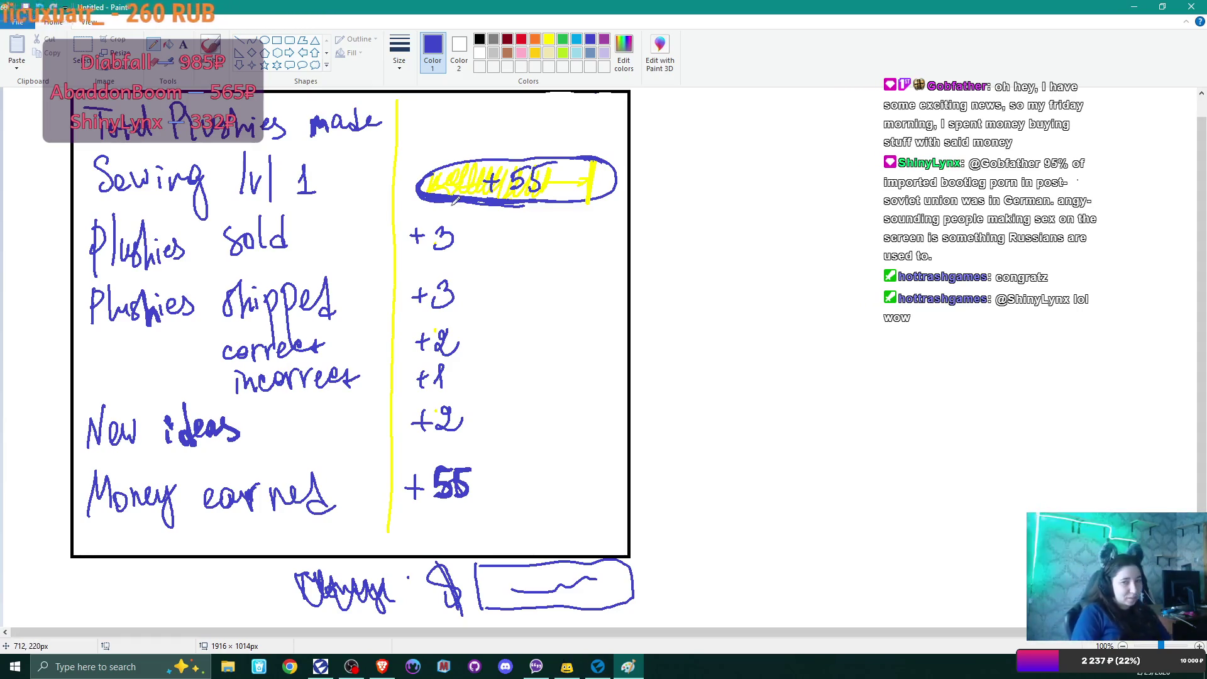
left_click_drag(527, 202, 552, 199)
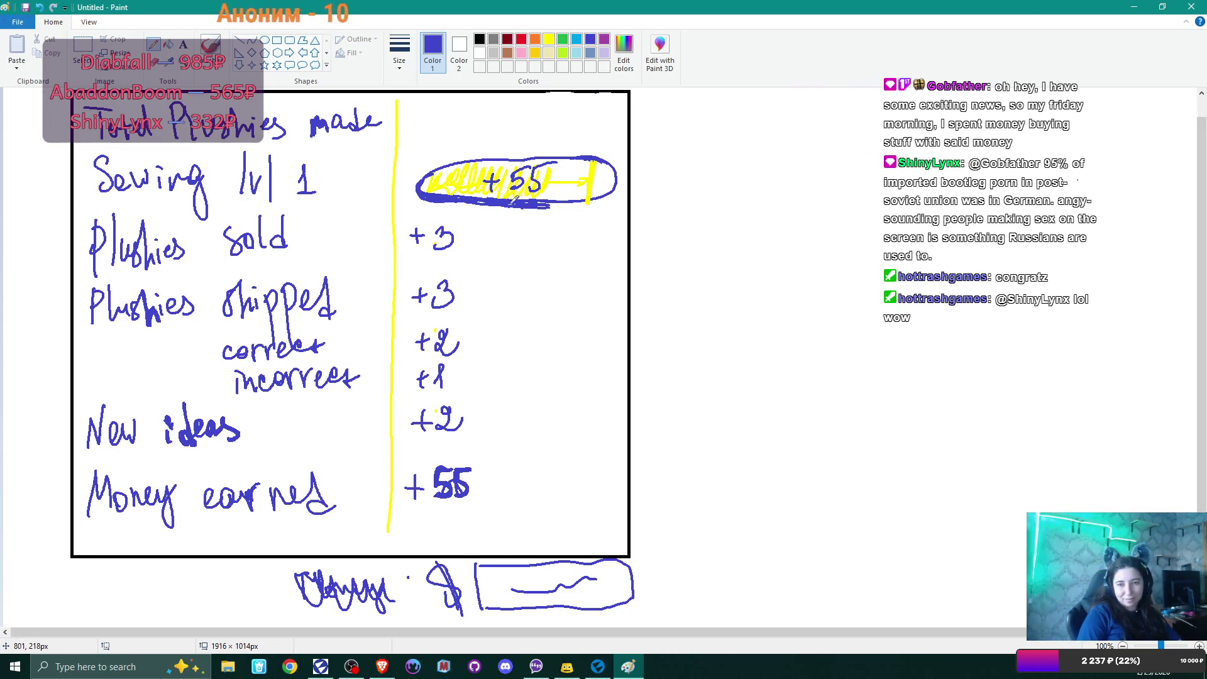
left_click_drag(587, 198, 613, 191)
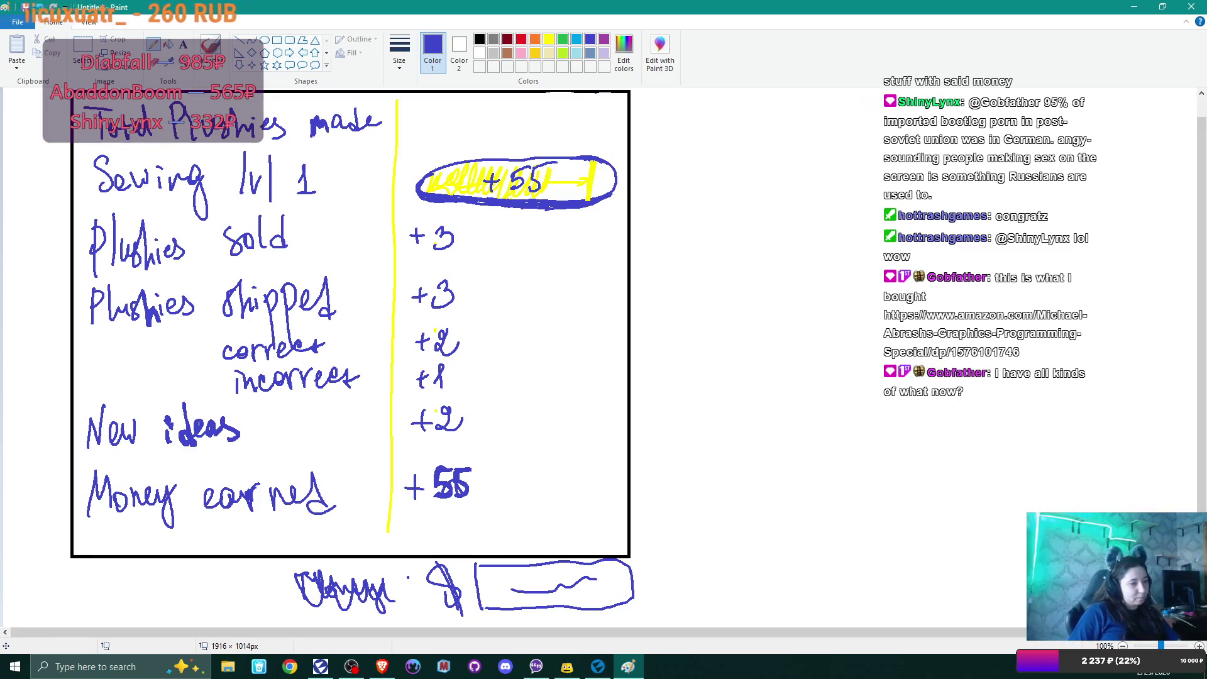
key("alt+Tab")
key("alt+Tab")
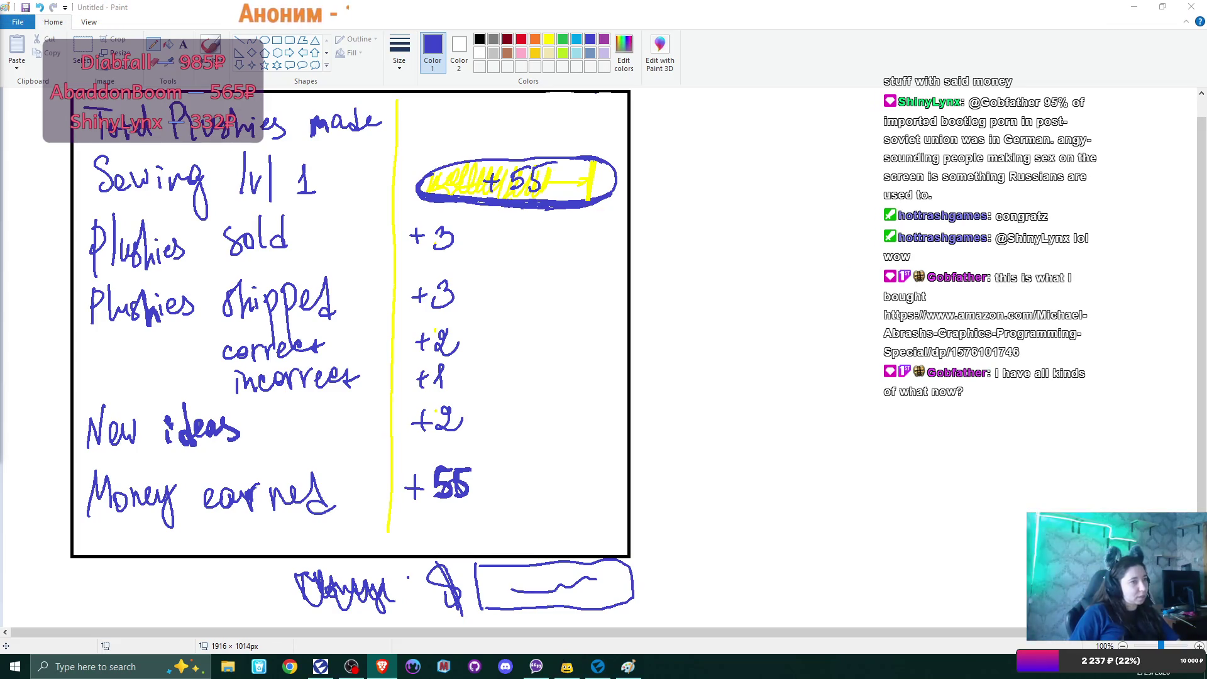
key("alt+Tab")
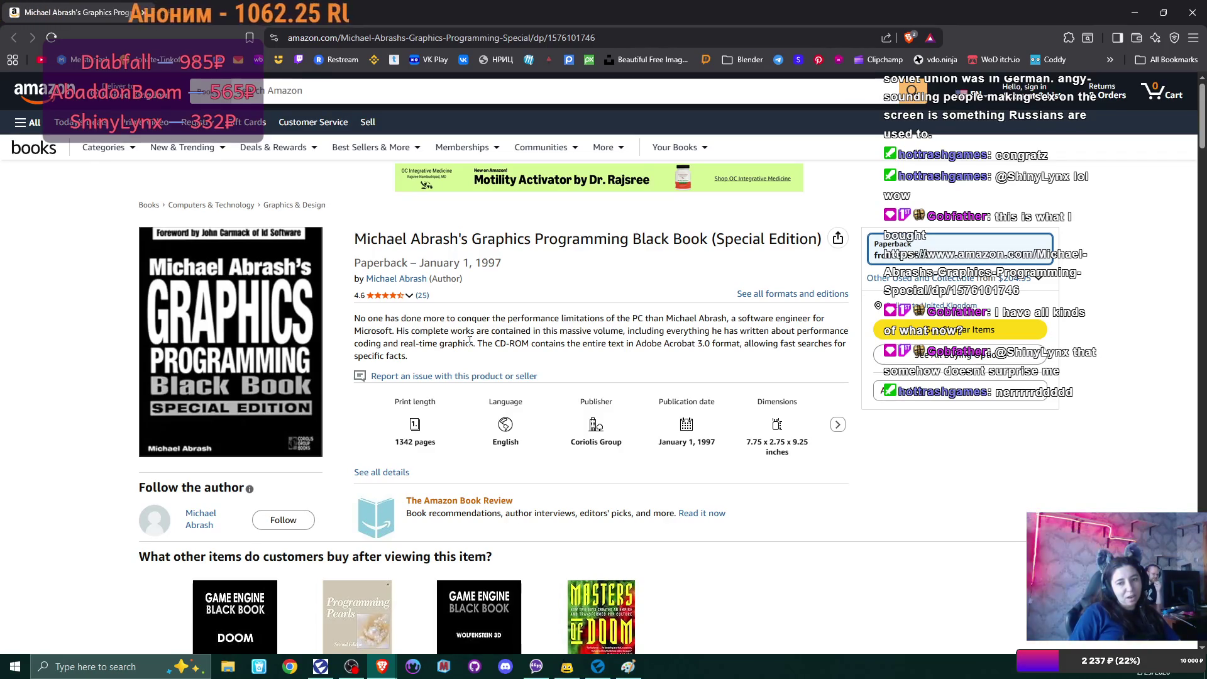
Step: Look over the Graphics Programming Black Book page, then bring the Game Engine Architecture tab into view
scroll(444, 346, "down", 5)
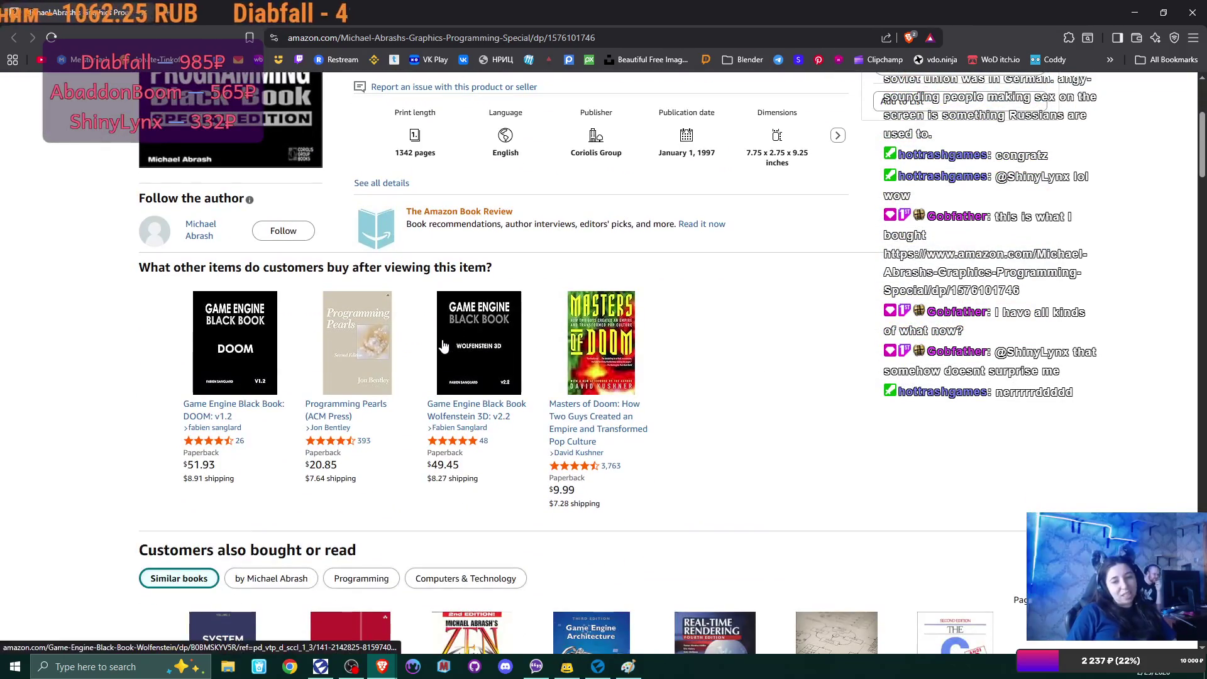
scroll(400, 333, "up", 2)
scroll(402, 315, "up", 3)
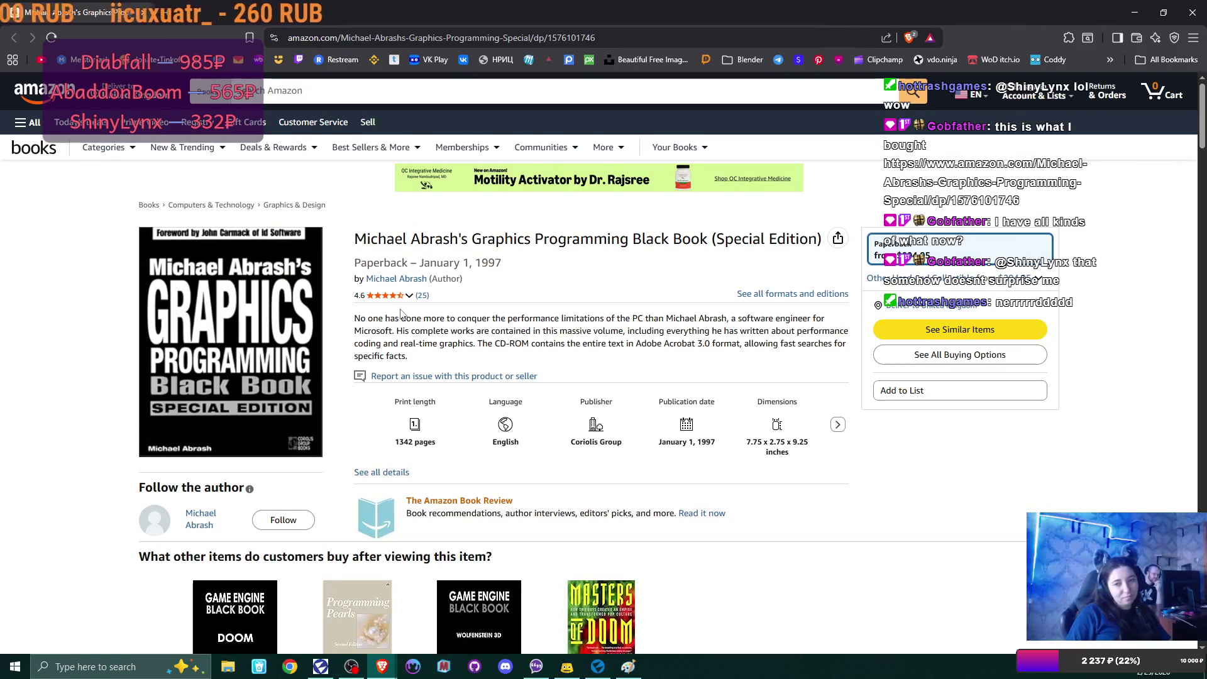
scroll(401, 314, "down", 2)
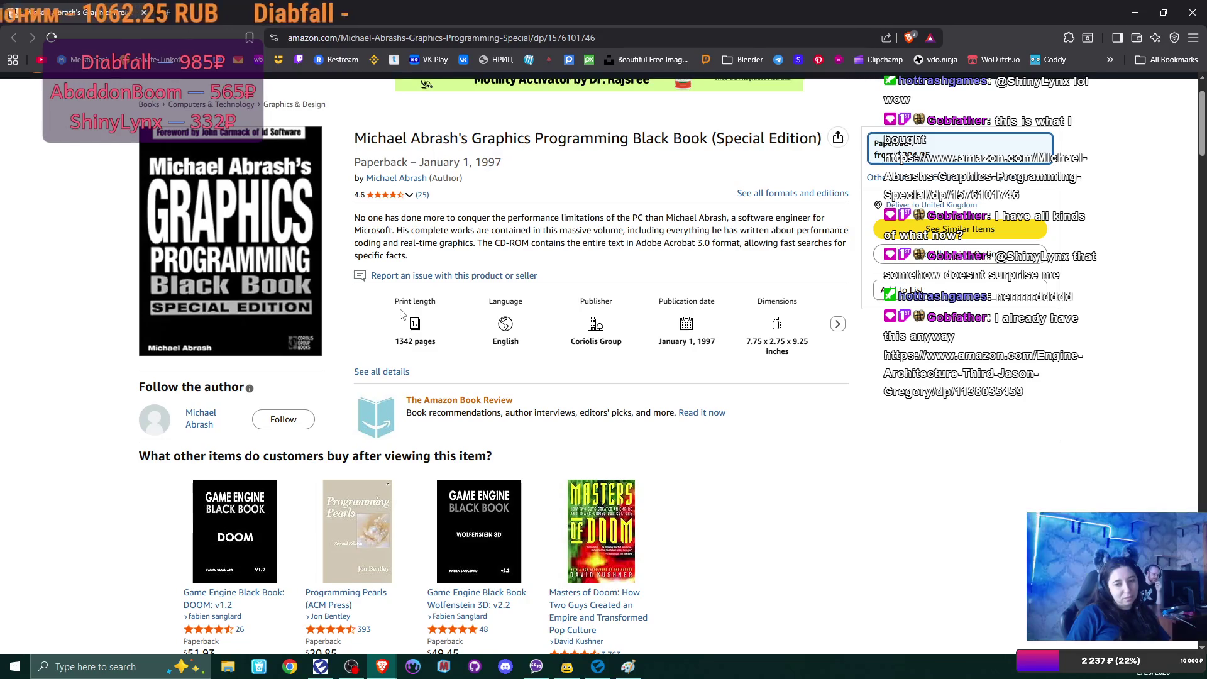
scroll(403, 315, "up", 1)
scroll(401, 310, "up", 1)
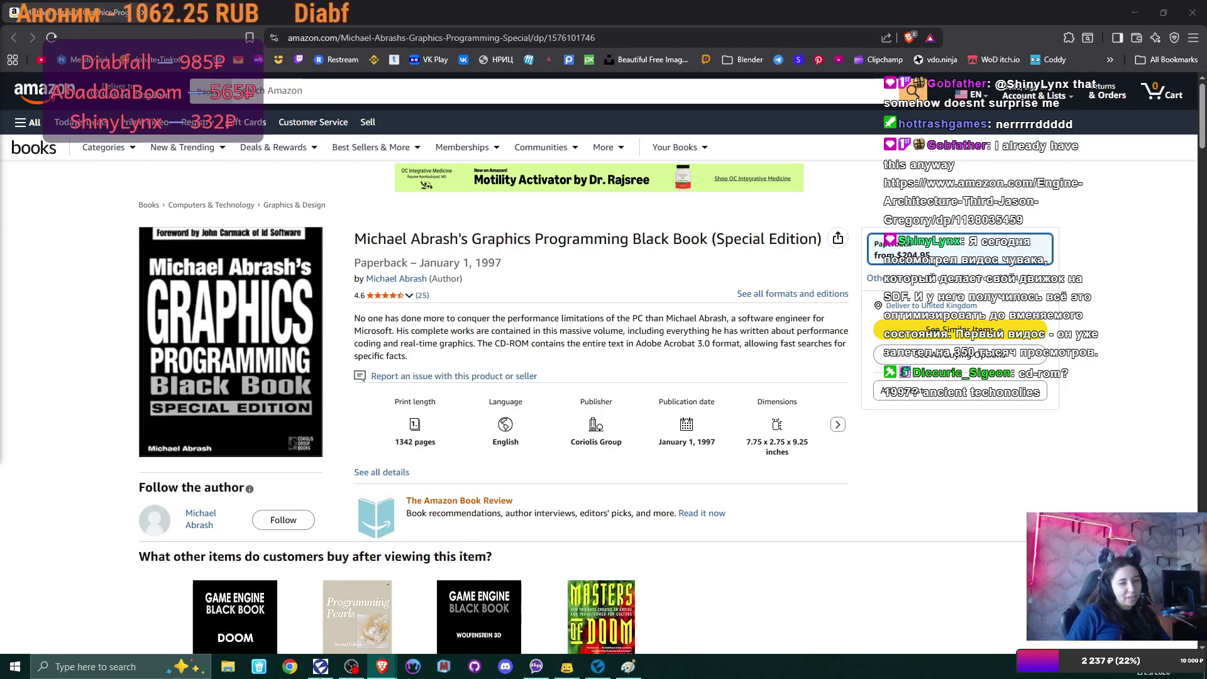
mouse_move(1206, 64)
left_mouse_down()
mouse_move(519, 64)
mouse_move(227, 13)
left_mouse_up()
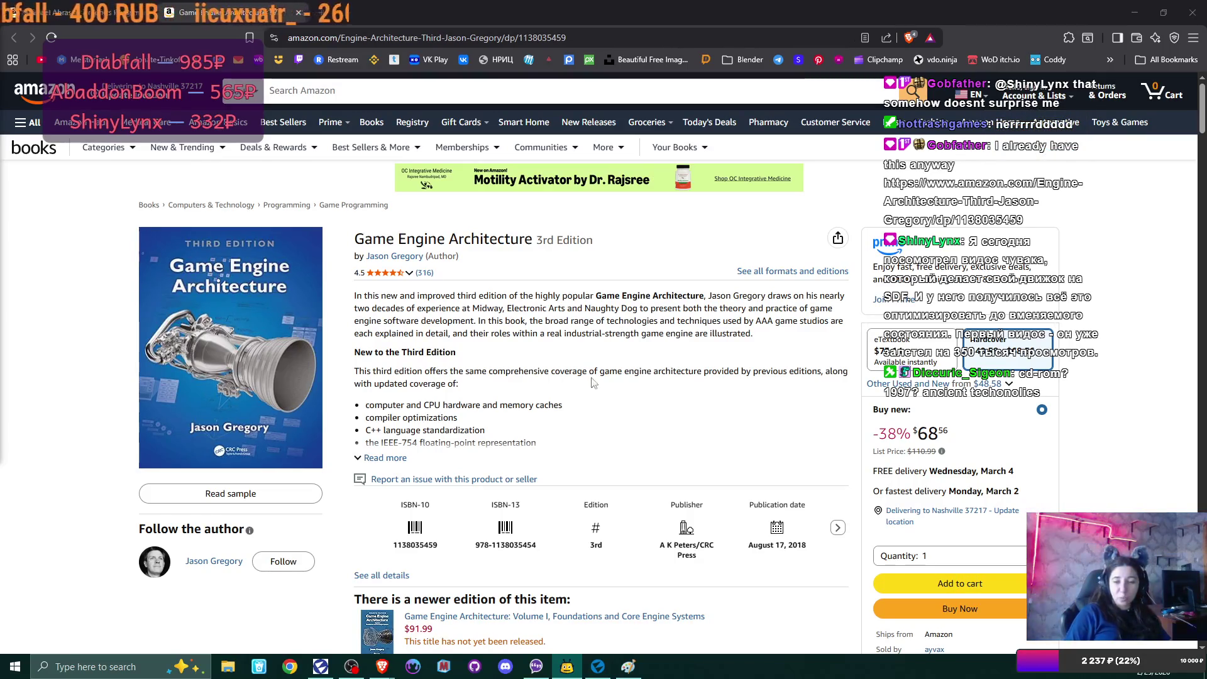
Step: Scroll the Game Engine Architecture page, close its tab with Ctrl+W, and return to Paint
scroll(591, 376, "down", 5)
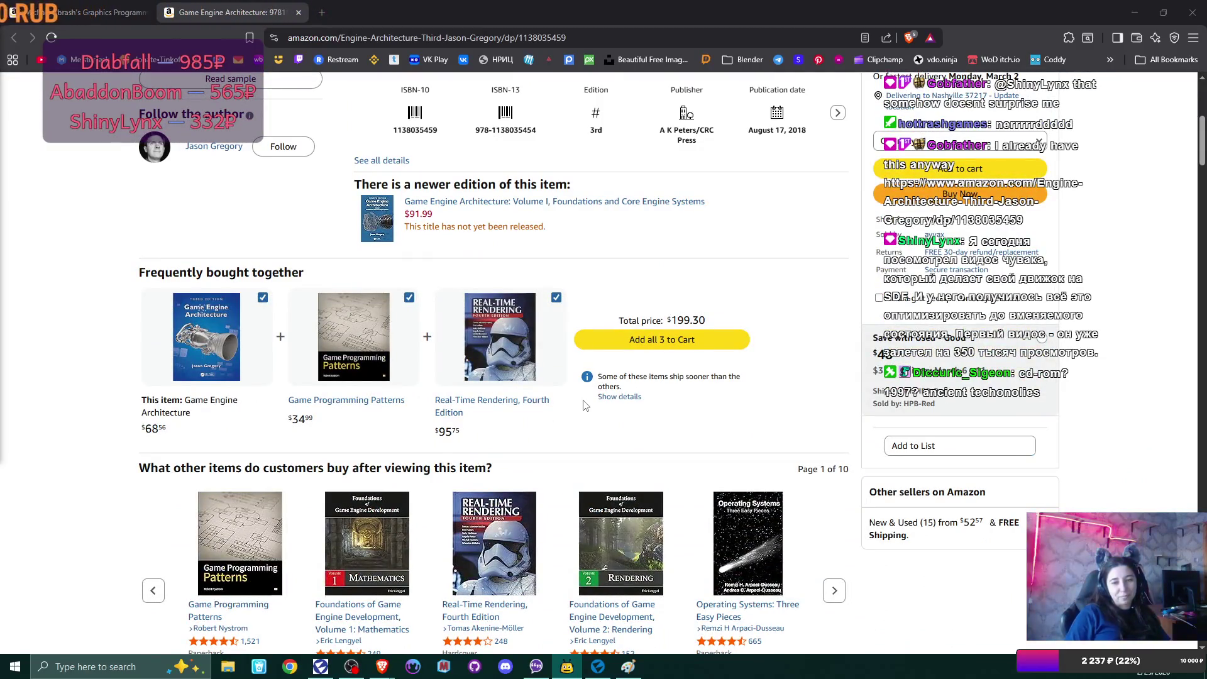
scroll(585, 402, "up", 3)
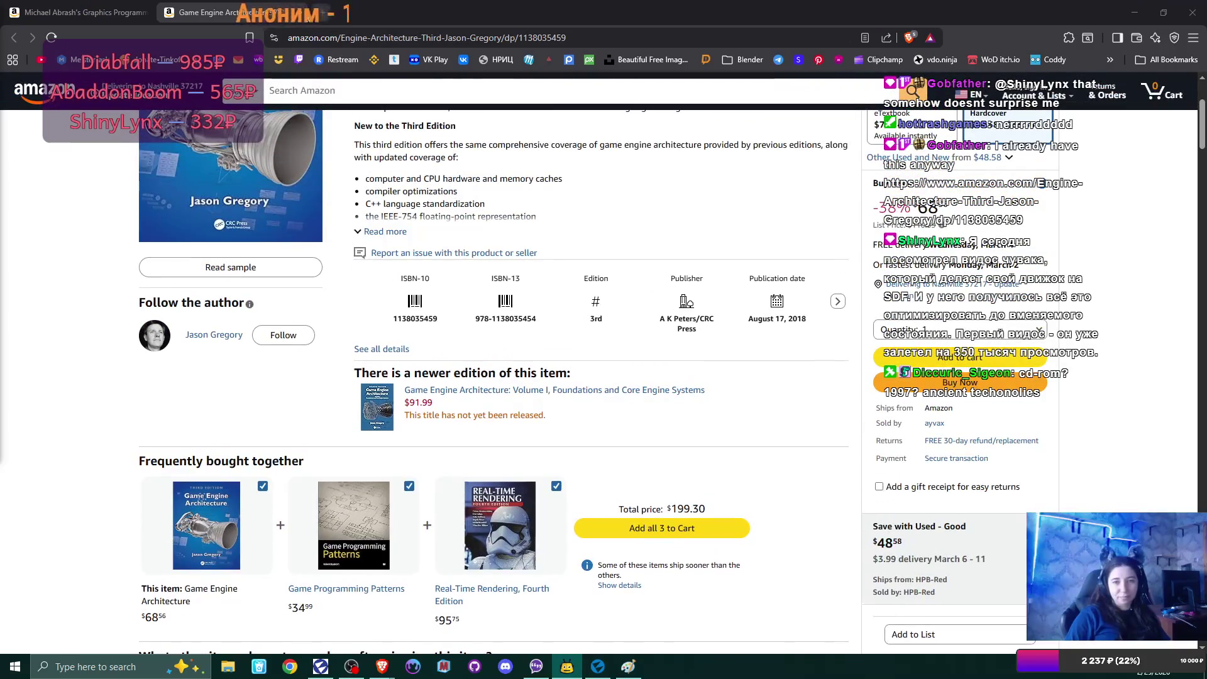
key("ctrl+w")
key("alt+Tab")
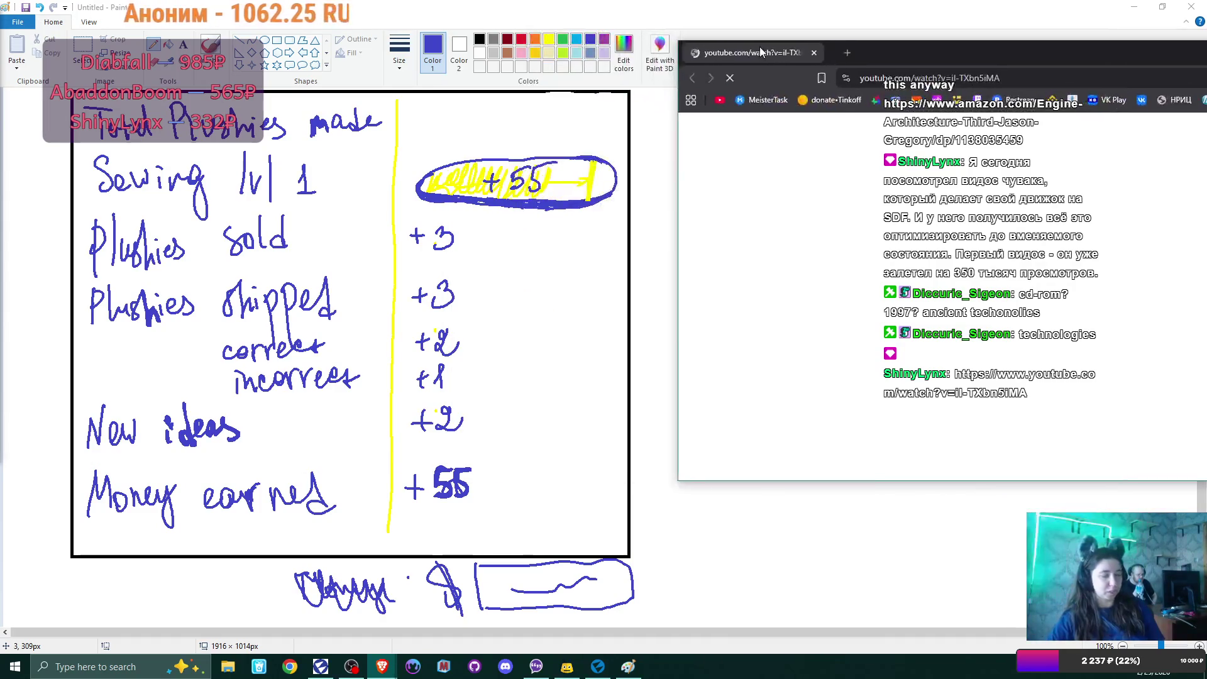
Step: Maximize the YouTube SDF video window and skip playback through the chapters to about 5:40
left_click_drag(755, 55, 214, 55)
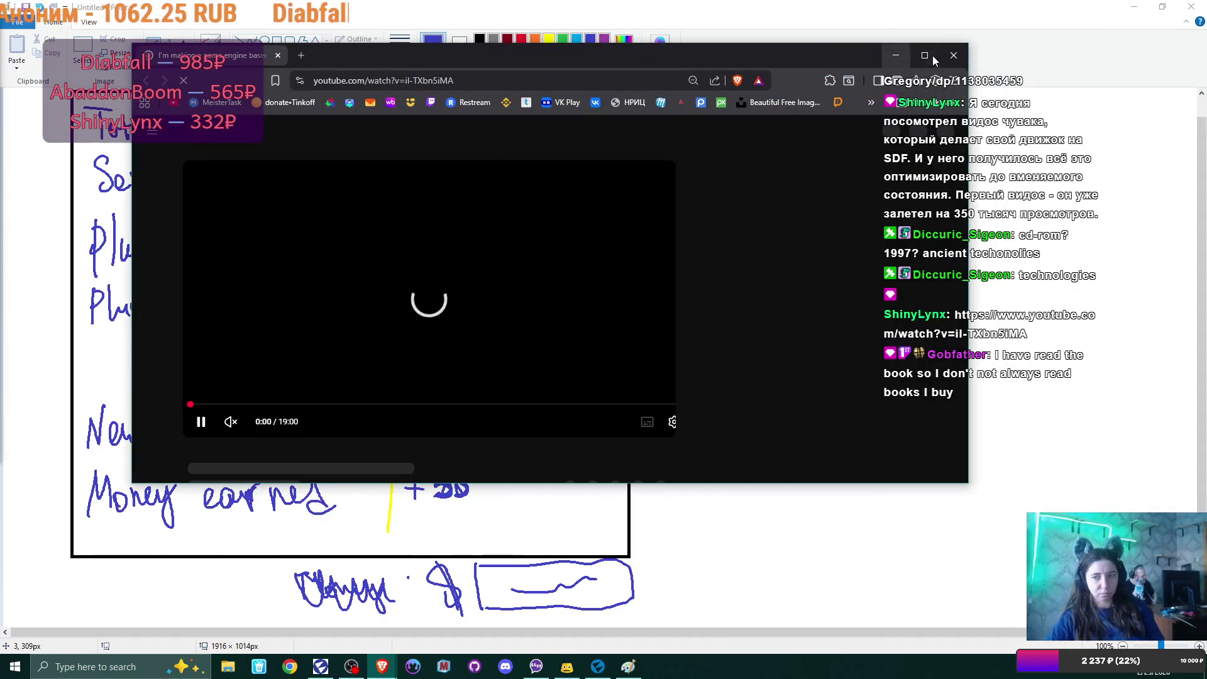
double_click(643, 54)
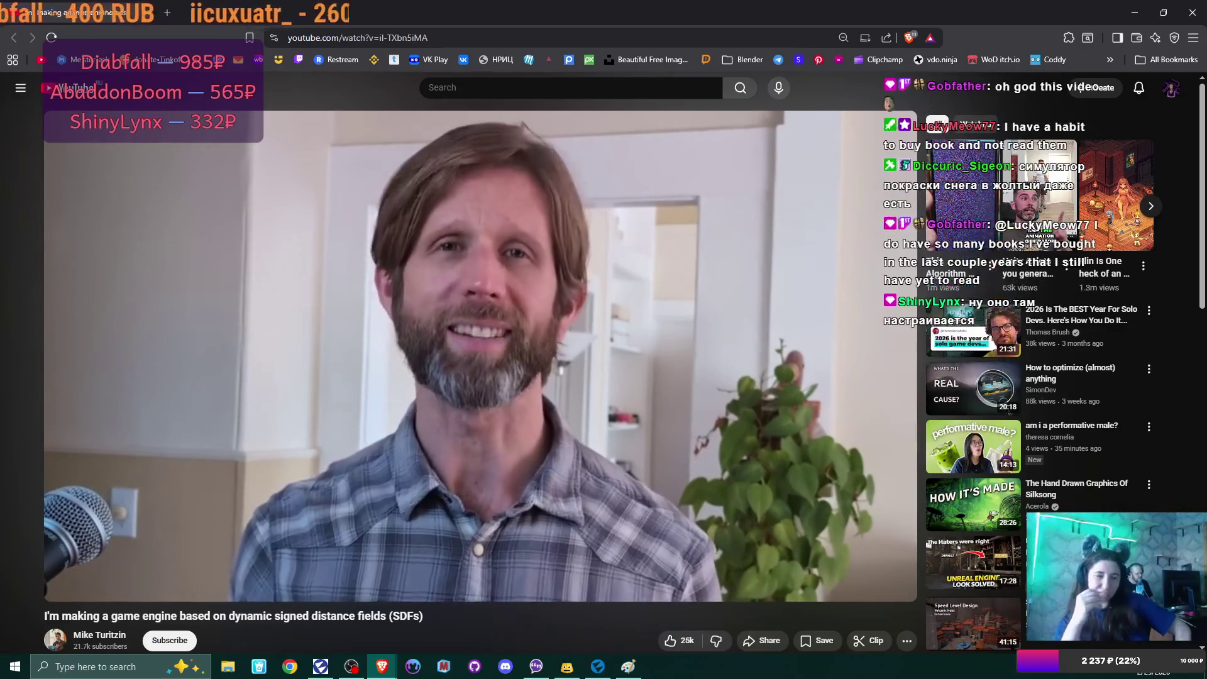
mouse_move(160, 577)
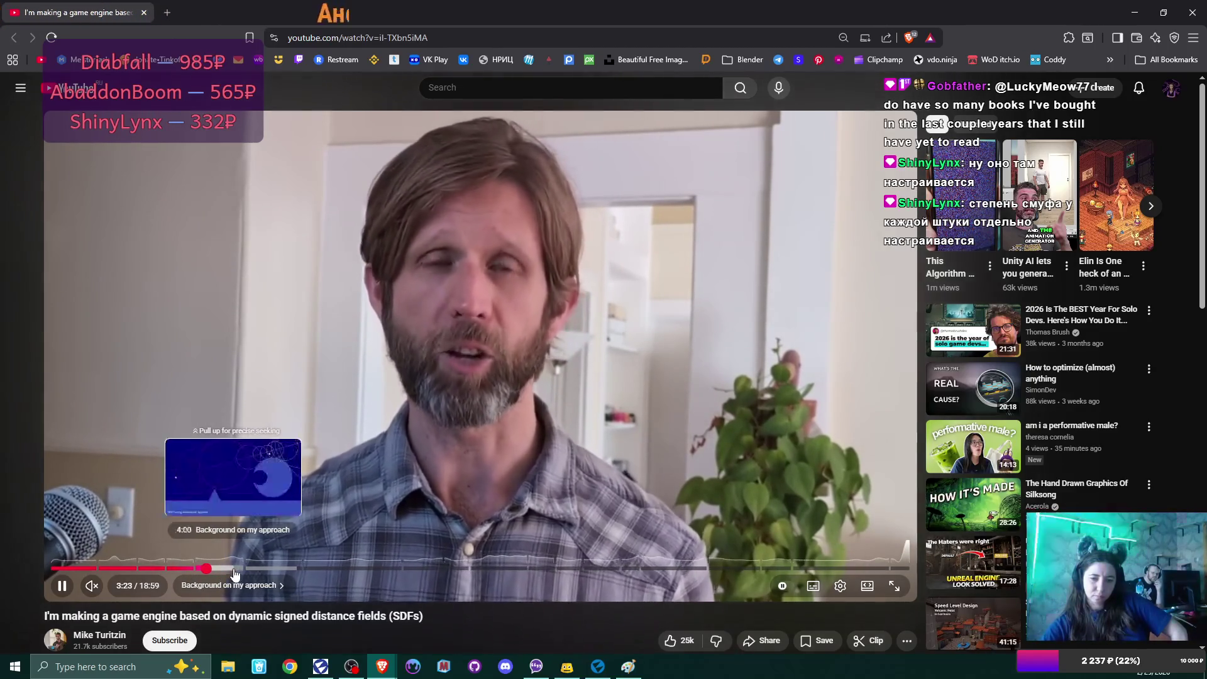
left_click(242, 570)
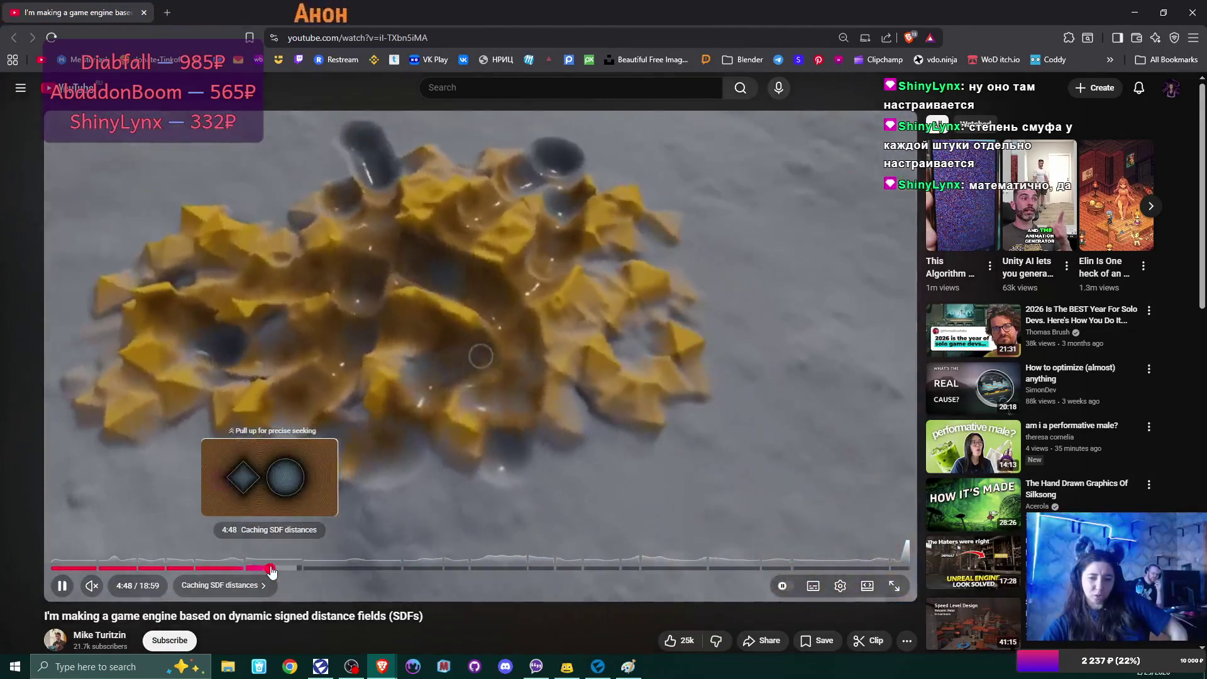
left_click(271, 569)
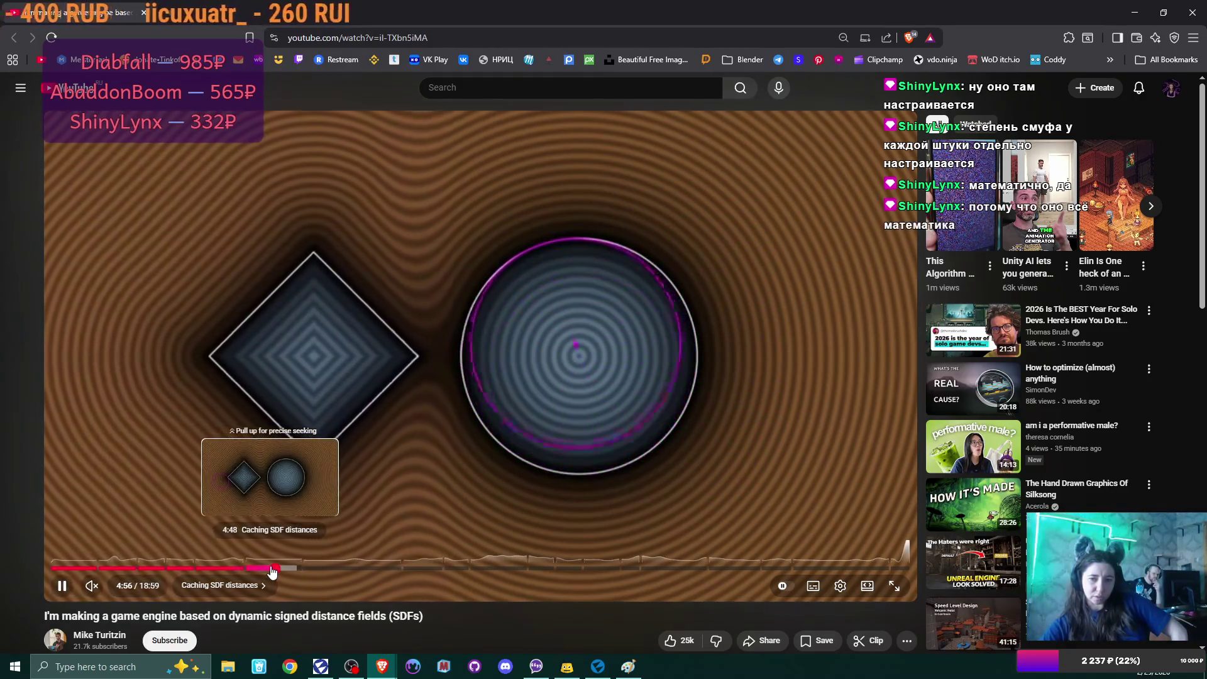
left_click_drag(272, 569, 366, 569)
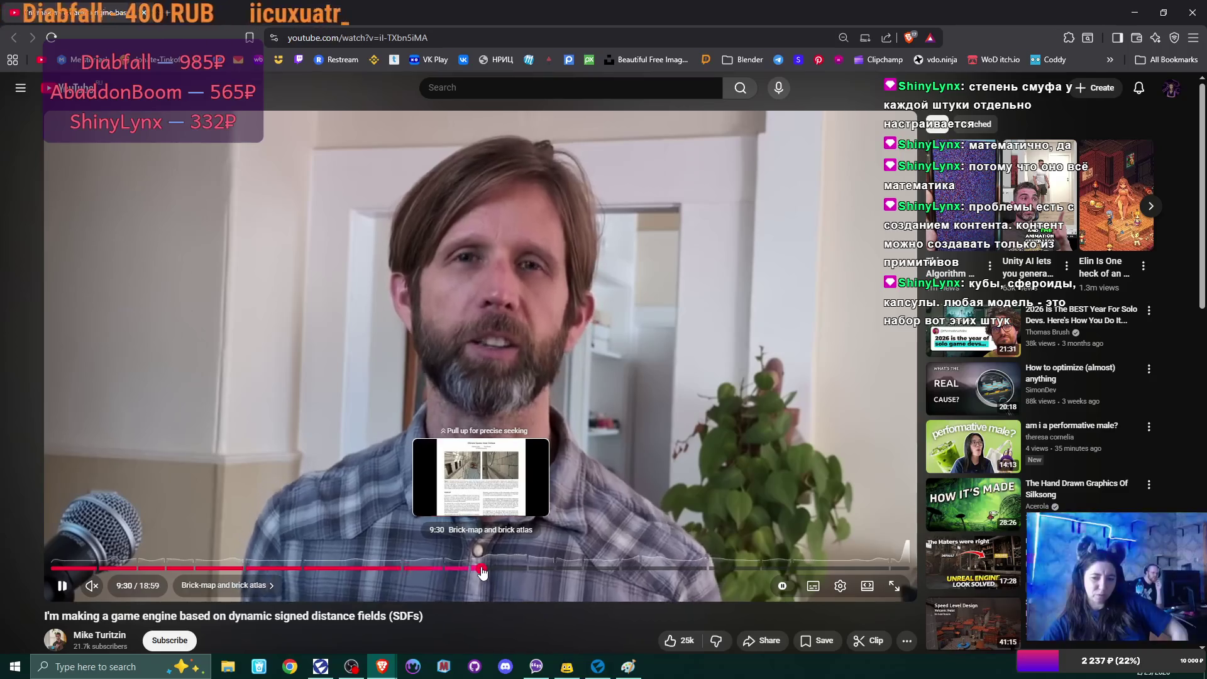
Step: Seek the SDF video through 9:31, 10:49 and 11:10 into the Supporting vast spaces chapter
left_click(482, 569)
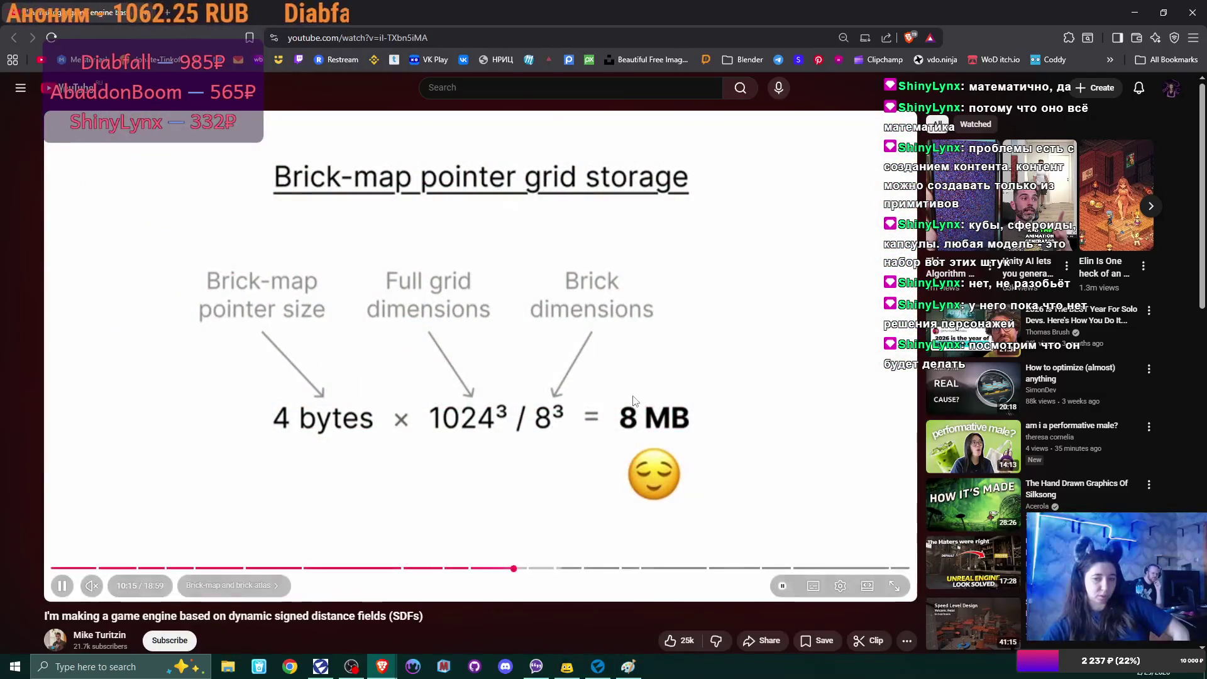
left_click(540, 571)
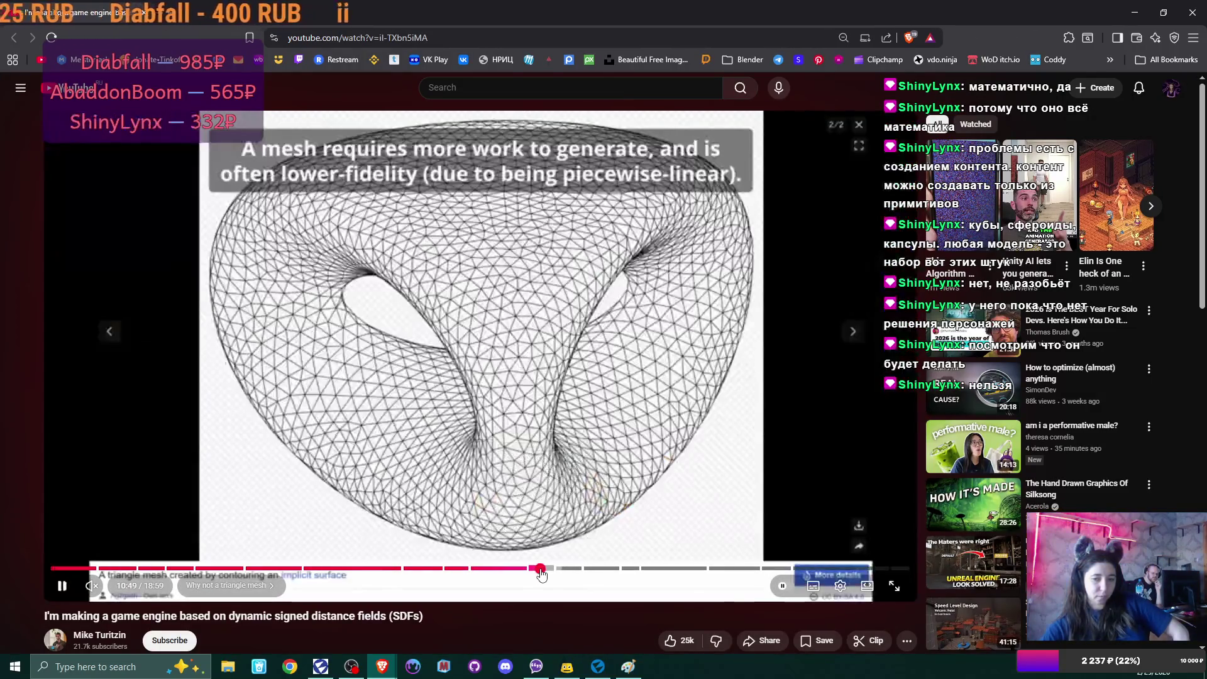
left_click(557, 569)
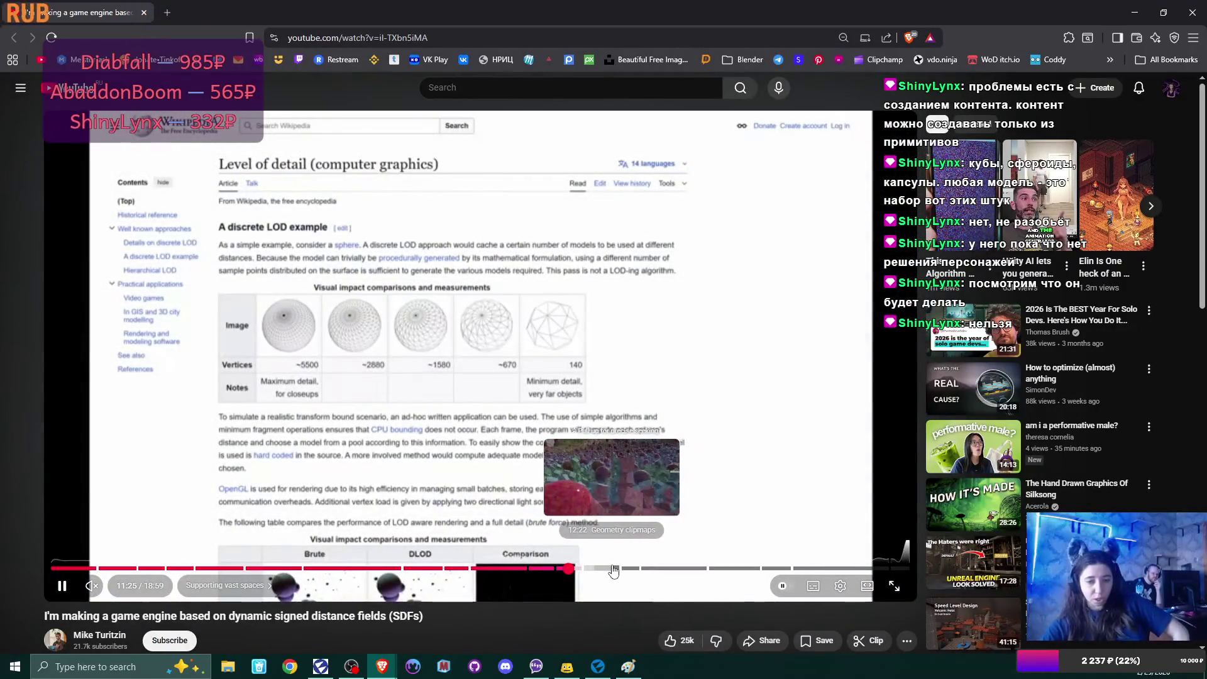
Step: Skip the video to 12:24, 13:34 and 15:00 (Physics and collision), then bring Paint forward
left_click(614, 569)
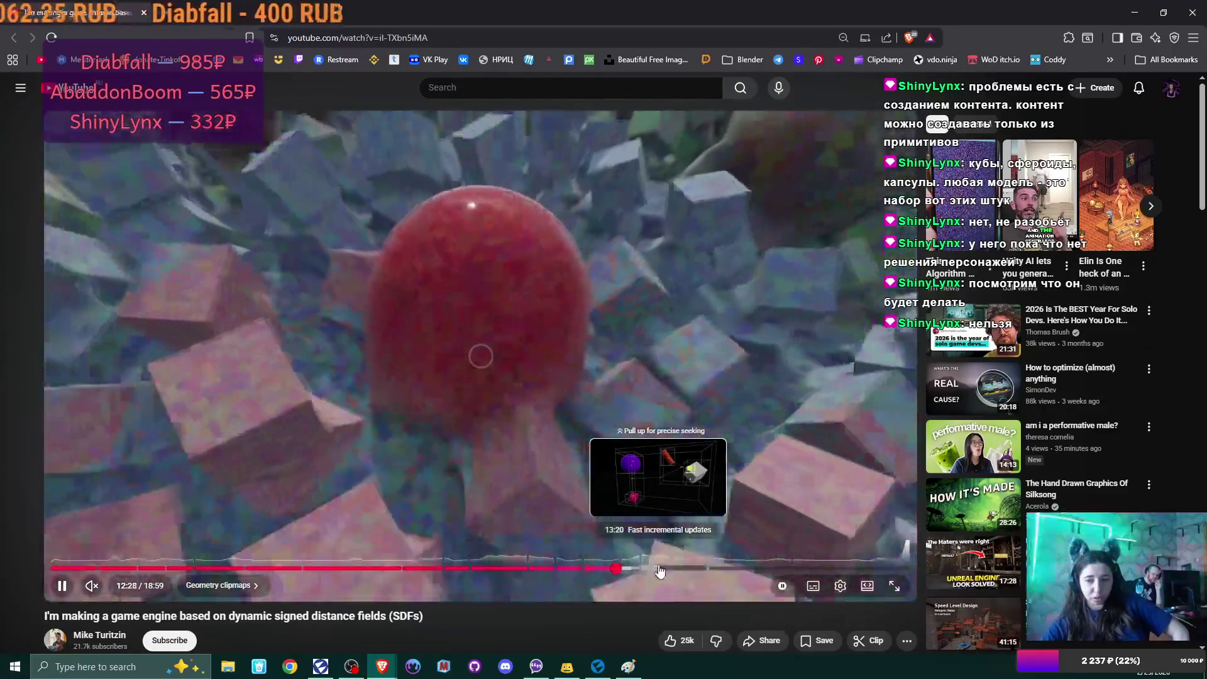
left_click(664, 570)
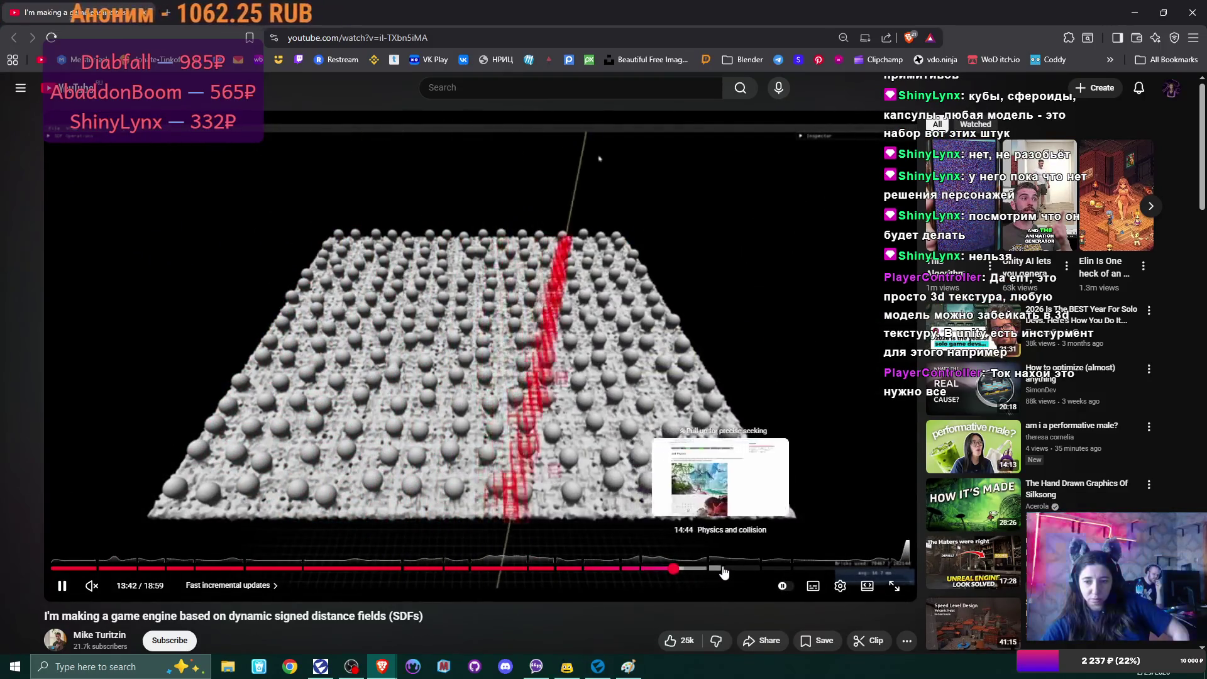
left_click(729, 571)
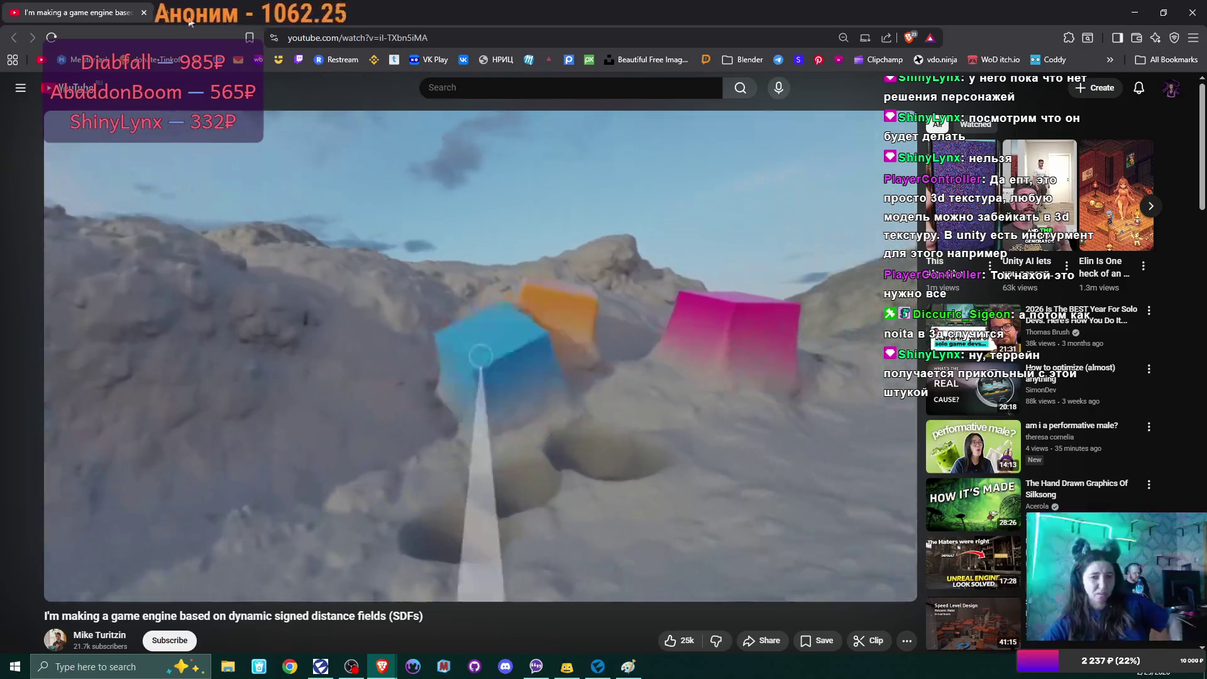
key("alt+Tab")
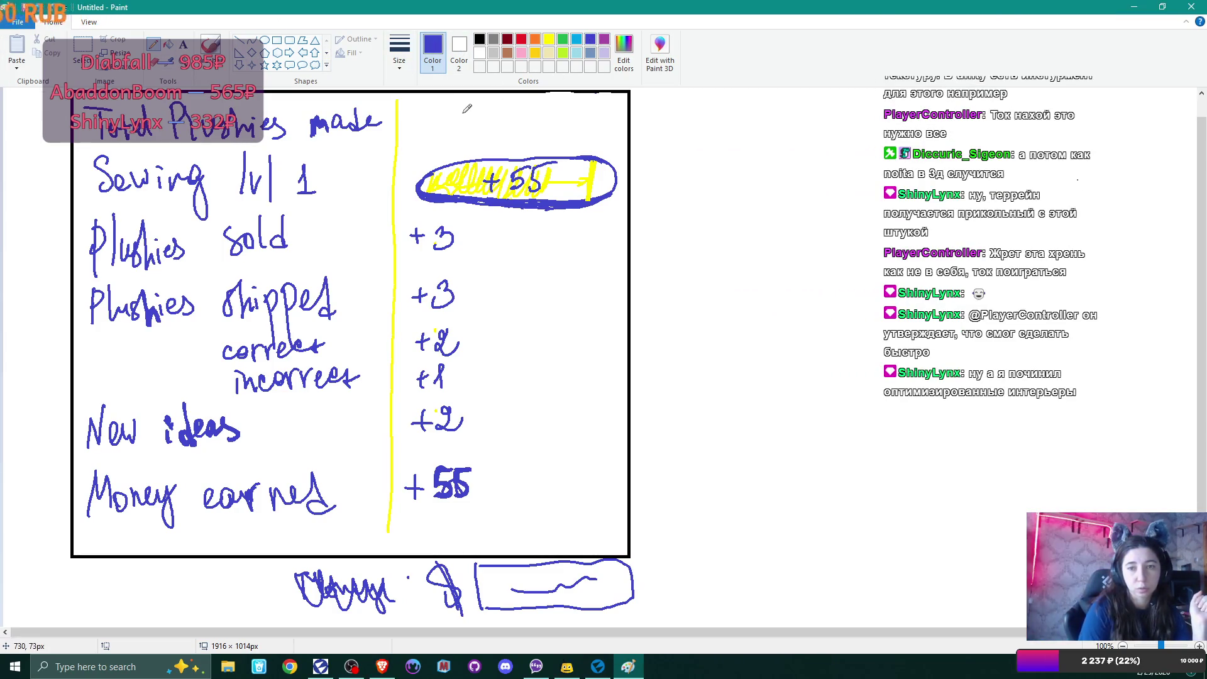
Step: Handwrite '61 (+7)' beside Total Plushies made in the Paint stats sheet
mouse_move(468, 109)
left_mouse_down()
mouse_move(457, 126)
mouse_move(503, 135)
mouse_move(545, 122)
left_mouse_up()
left_click_drag(535, 109, 534, 134)
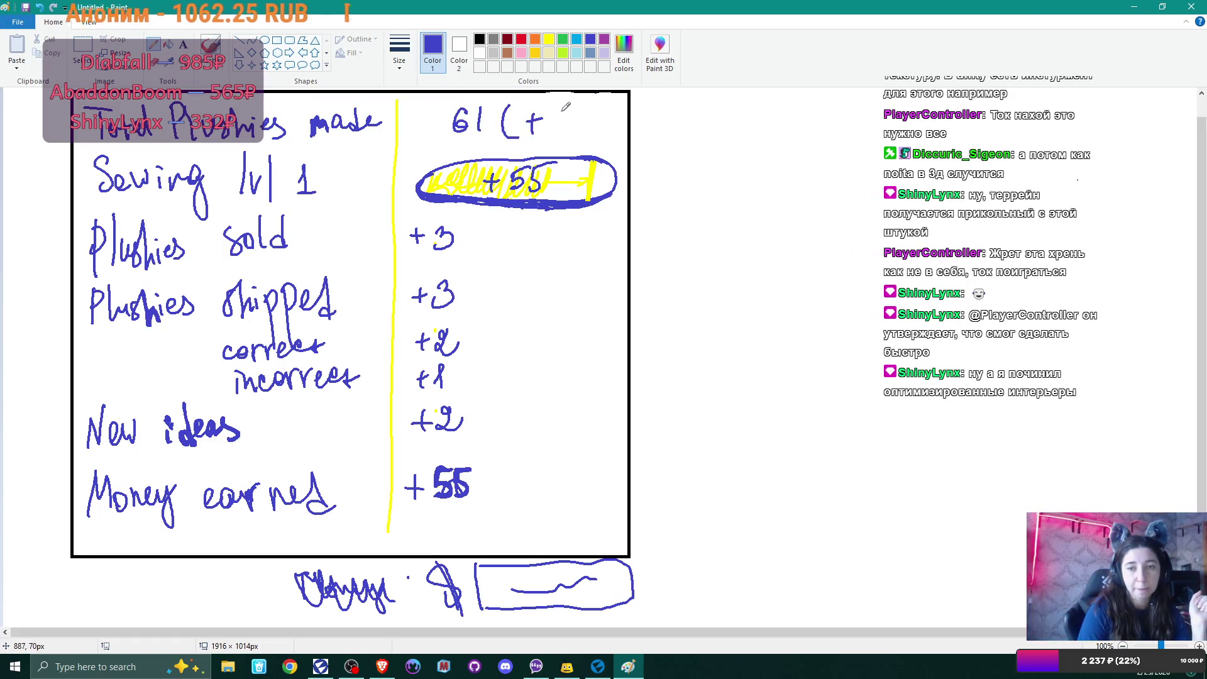
left_click_drag(570, 99, 581, 139)
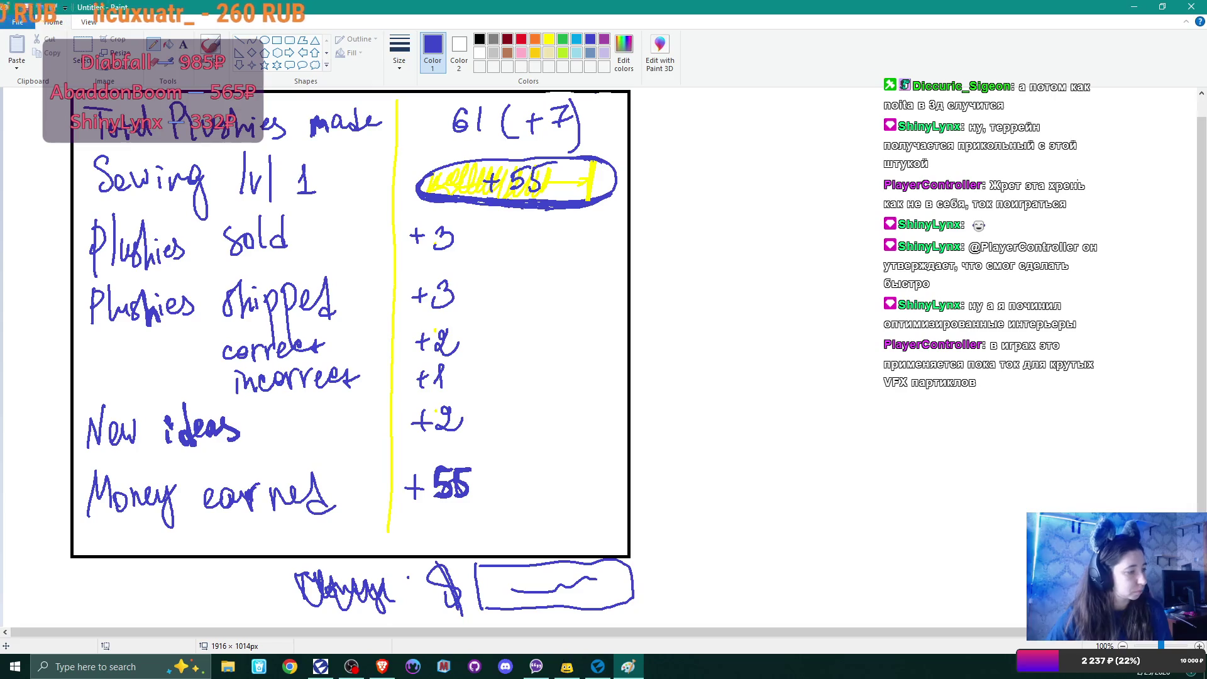
key("alt+Tab")
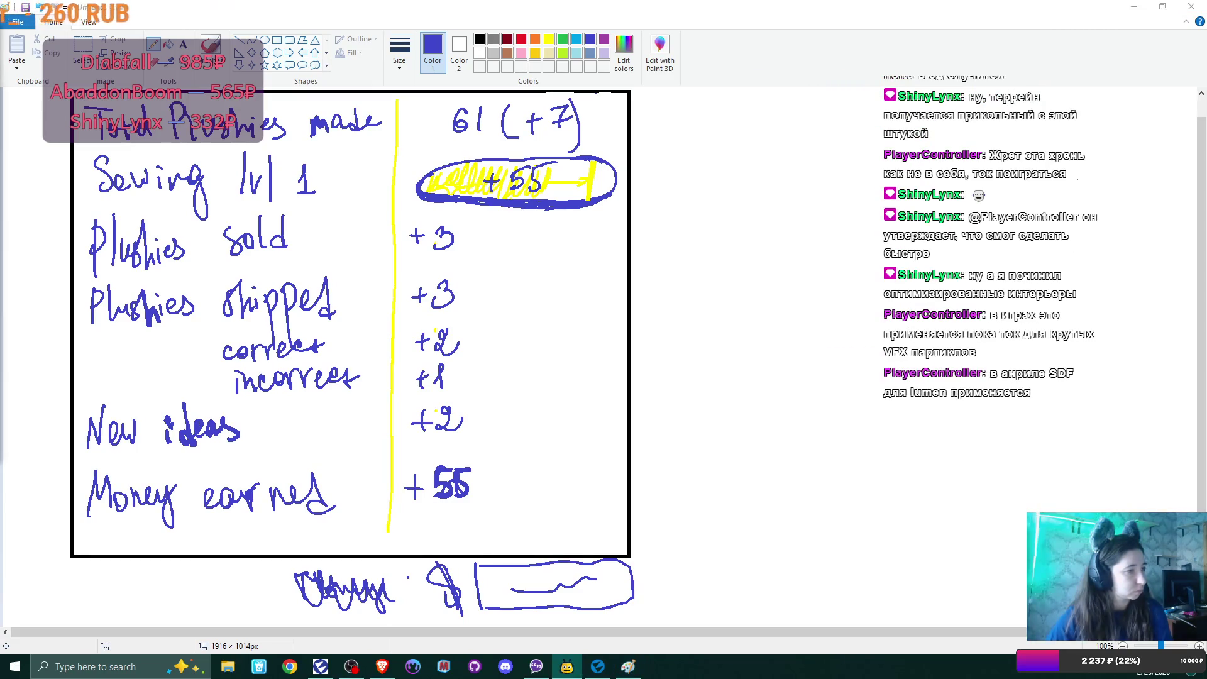
key("alt+Tab")
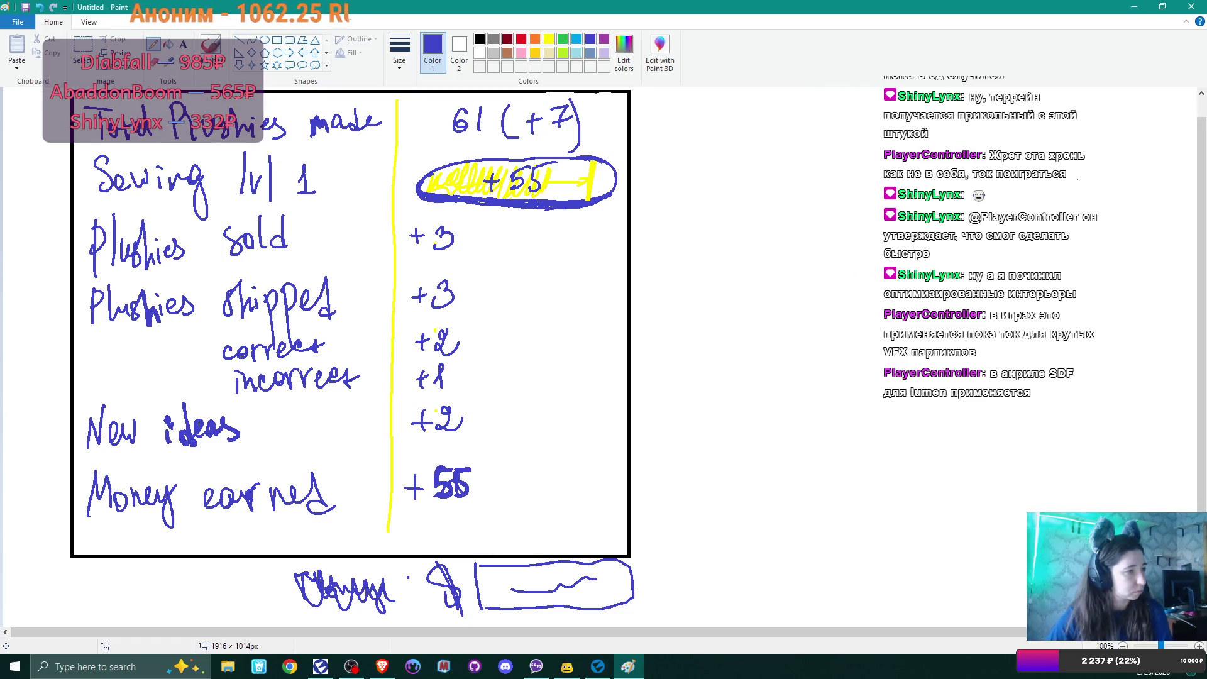
Step: Leave Paint and bring the Flax Editor PlushieShop project to the front
key("alt+Tab")
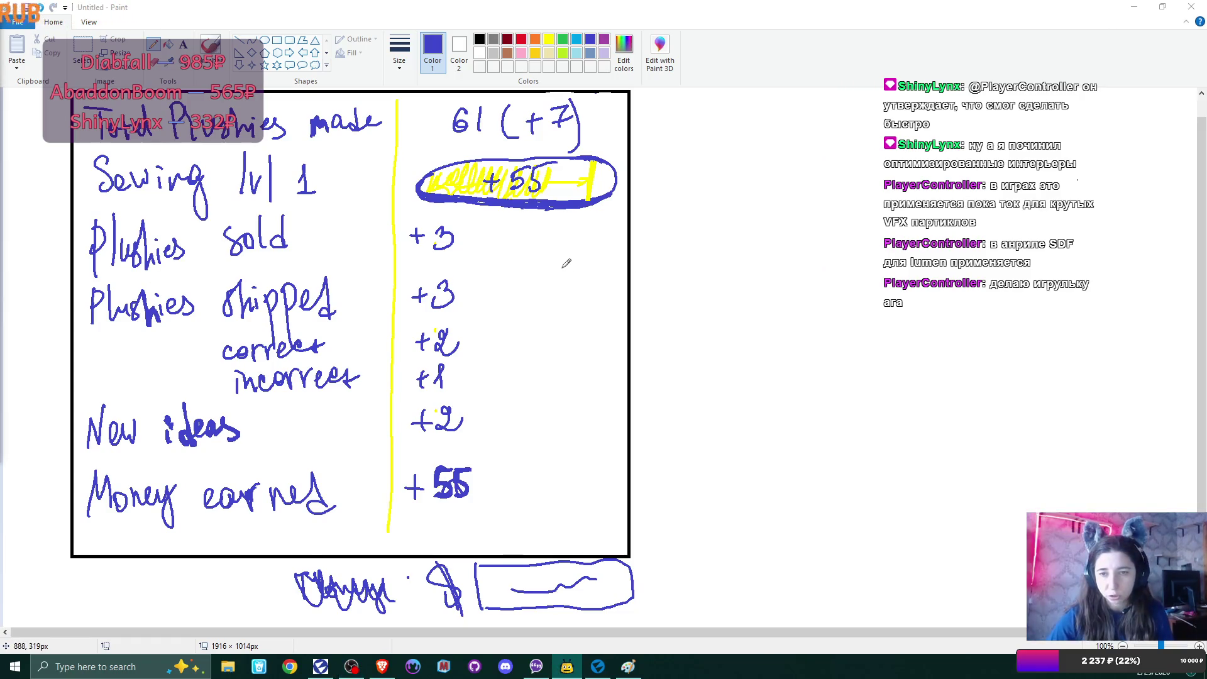
scroll(566, 263, "up", 2)
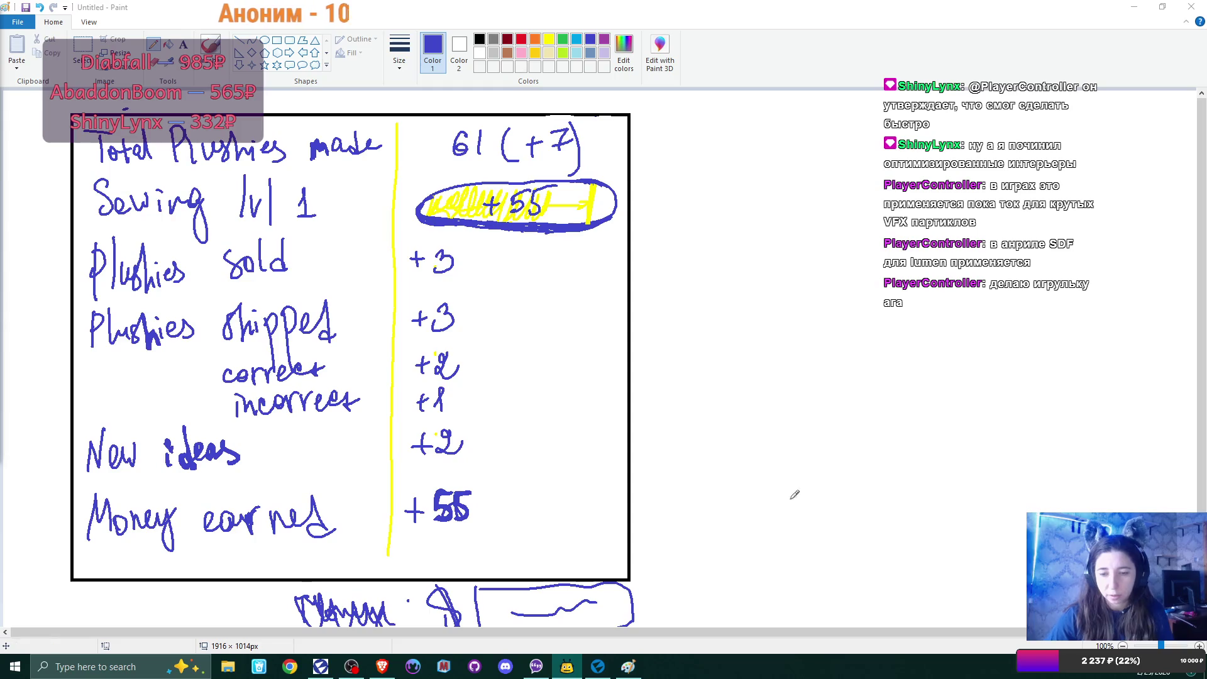
key("alt+Tab")
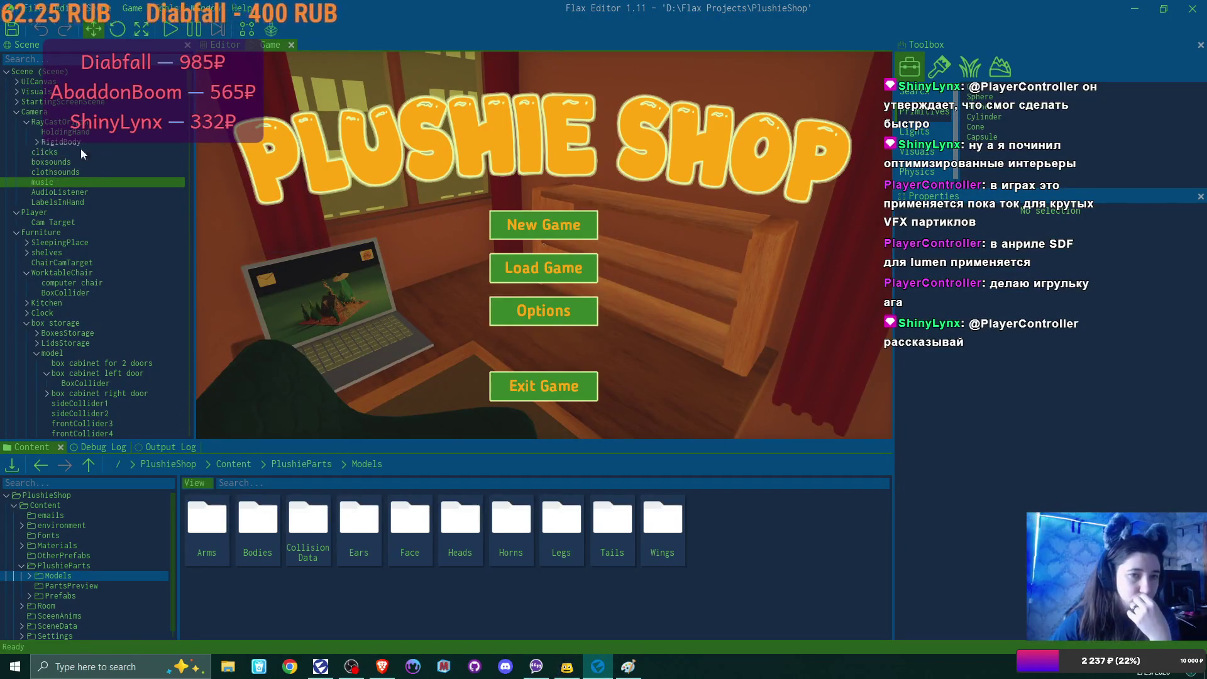
left_click(15, 82)
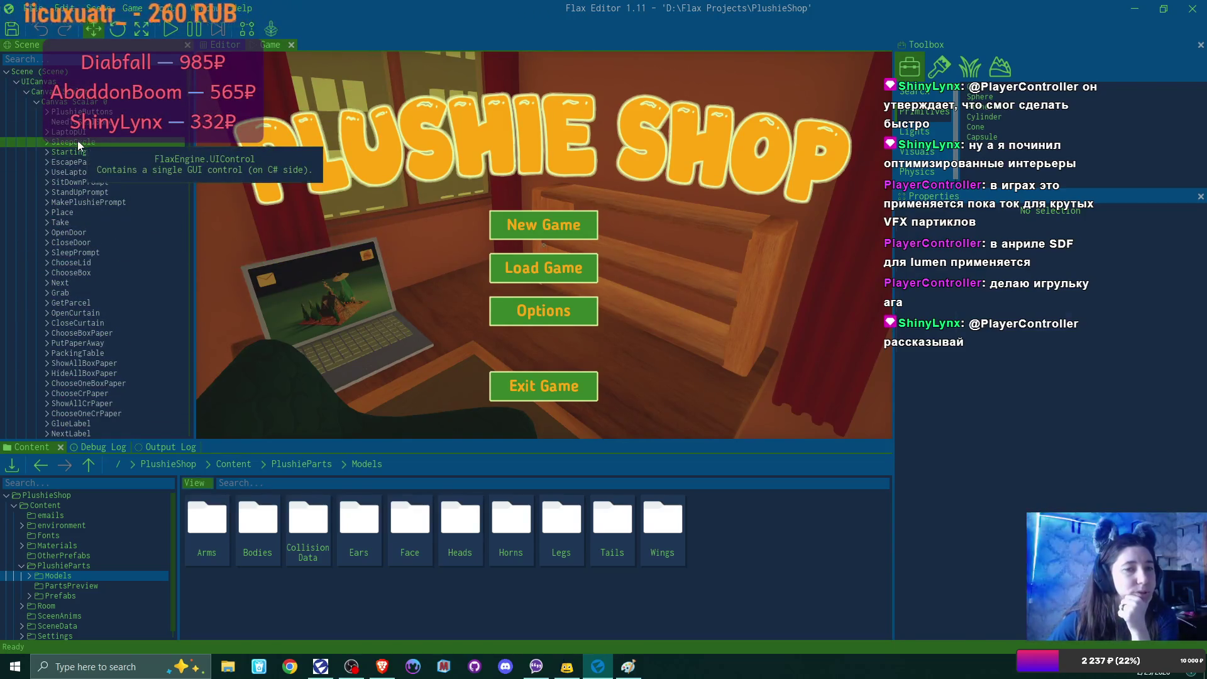
left_click(50, 143)
left_click(46, 143)
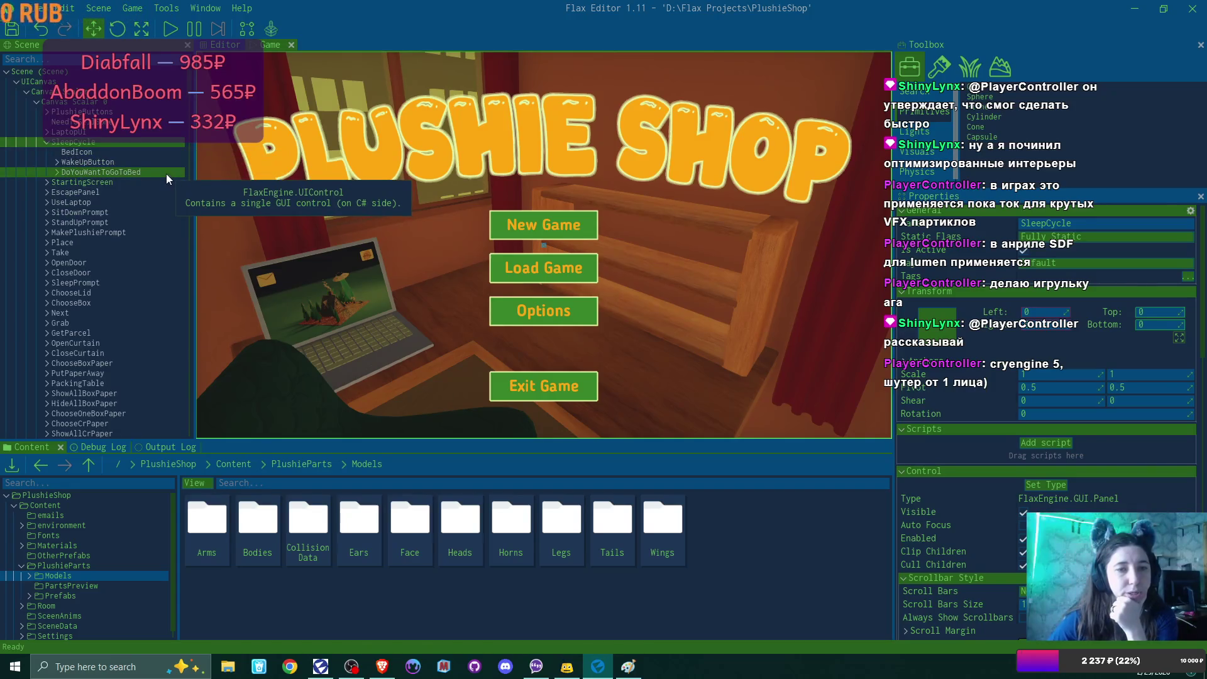
left_click(131, 153)
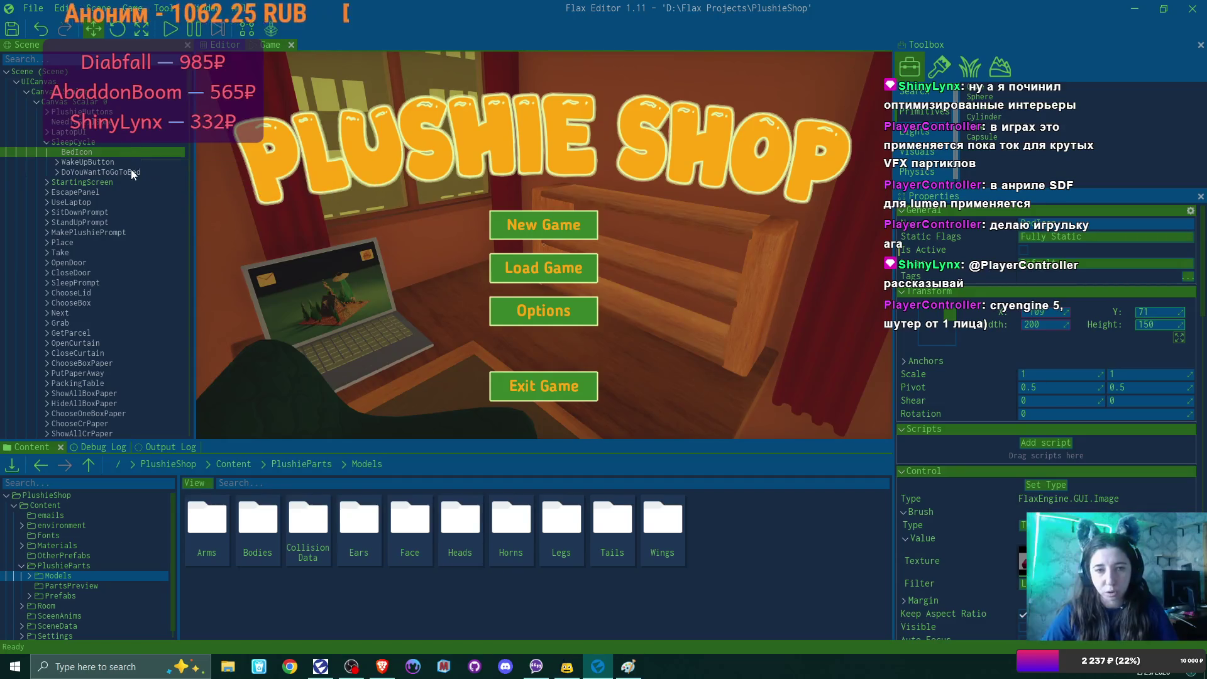
key("Delete")
left_click(108, 142)
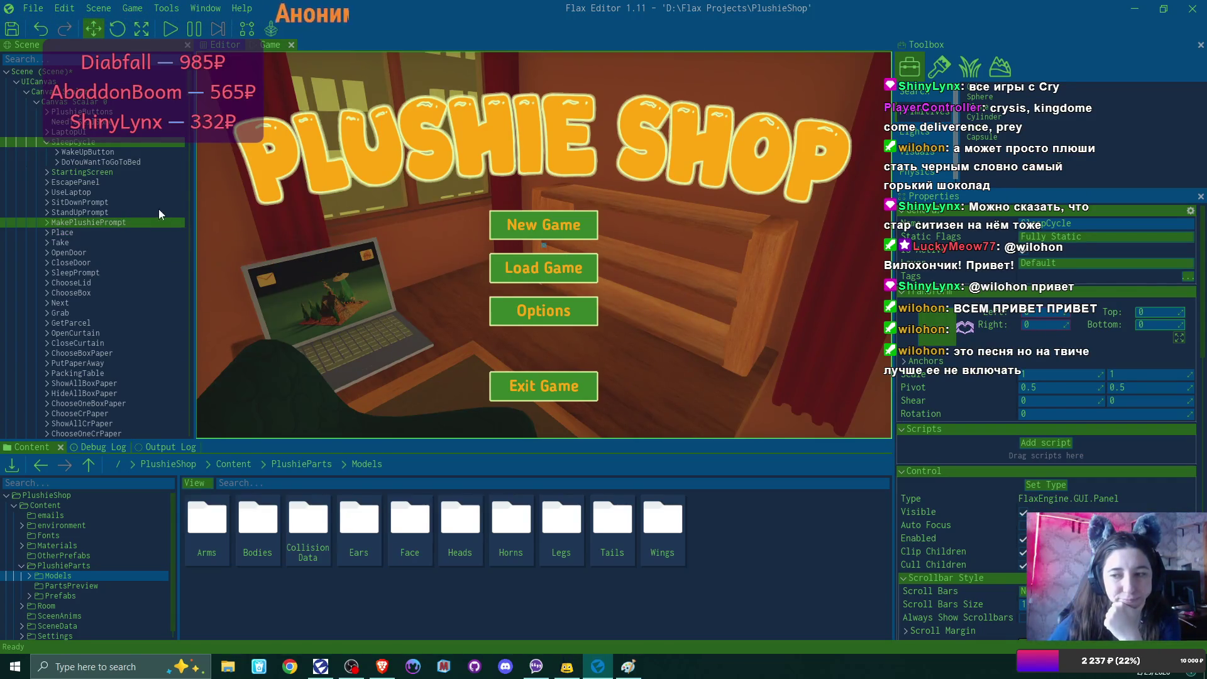
scroll(1161, 269, "down", 4)
scroll(1137, 278, "down", 1)
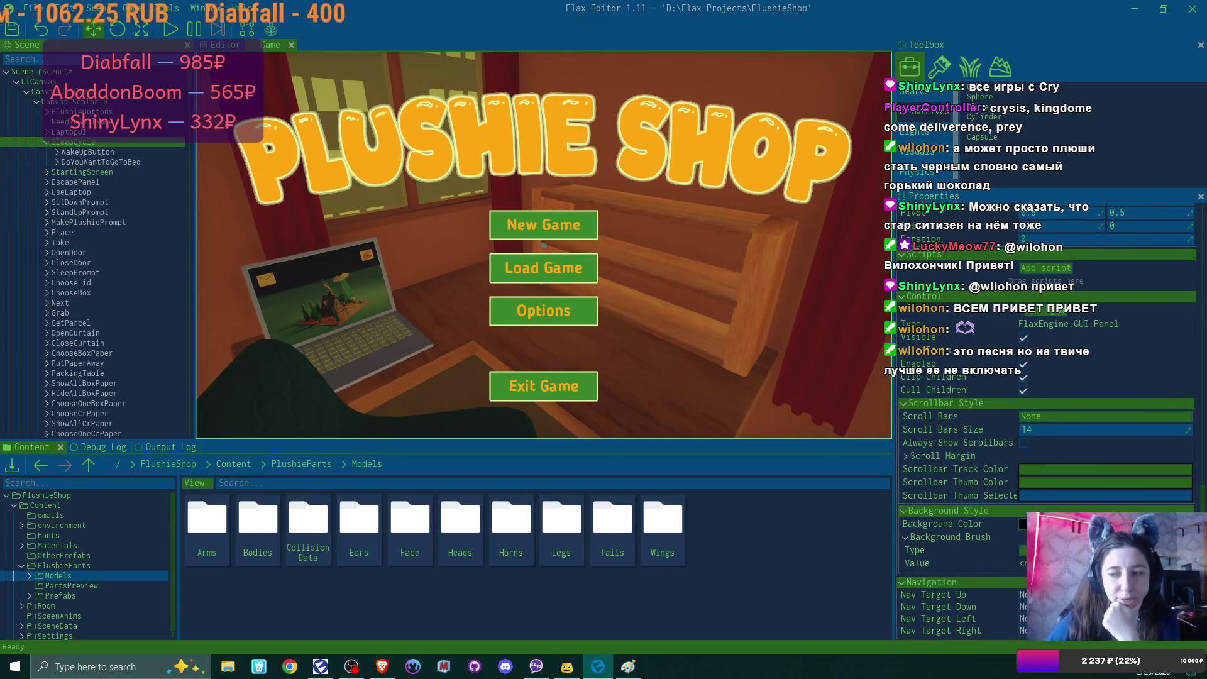
left_click(1023, 524)
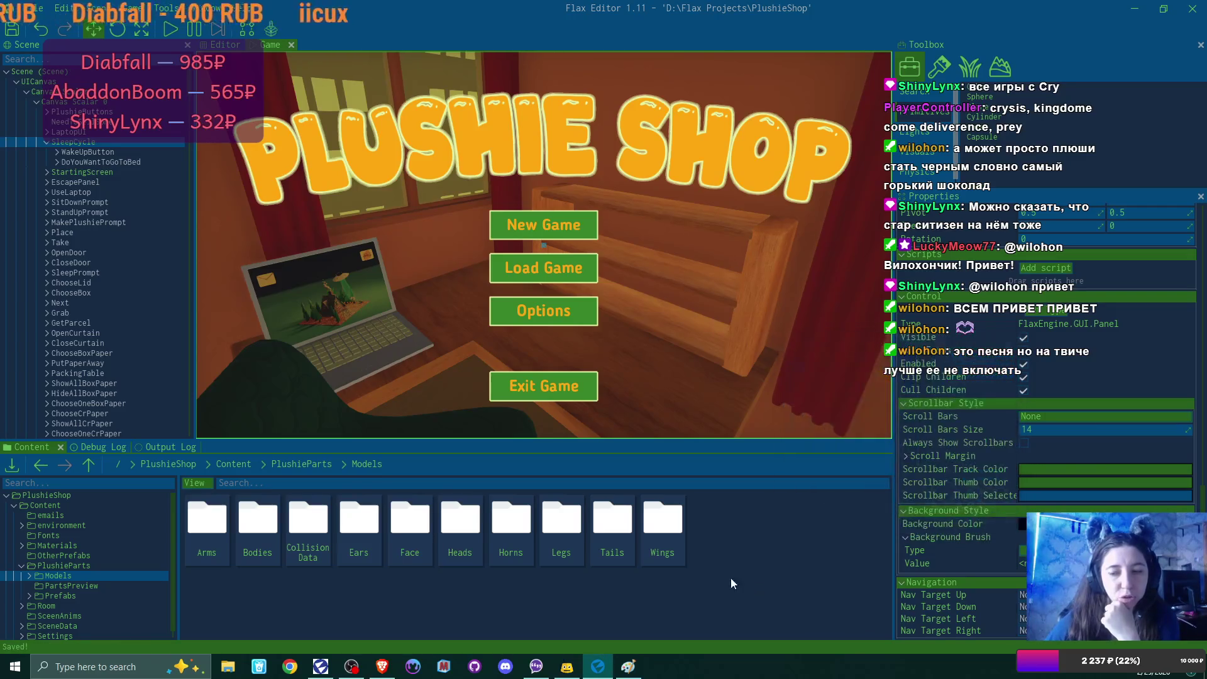
left_click(82, 172)
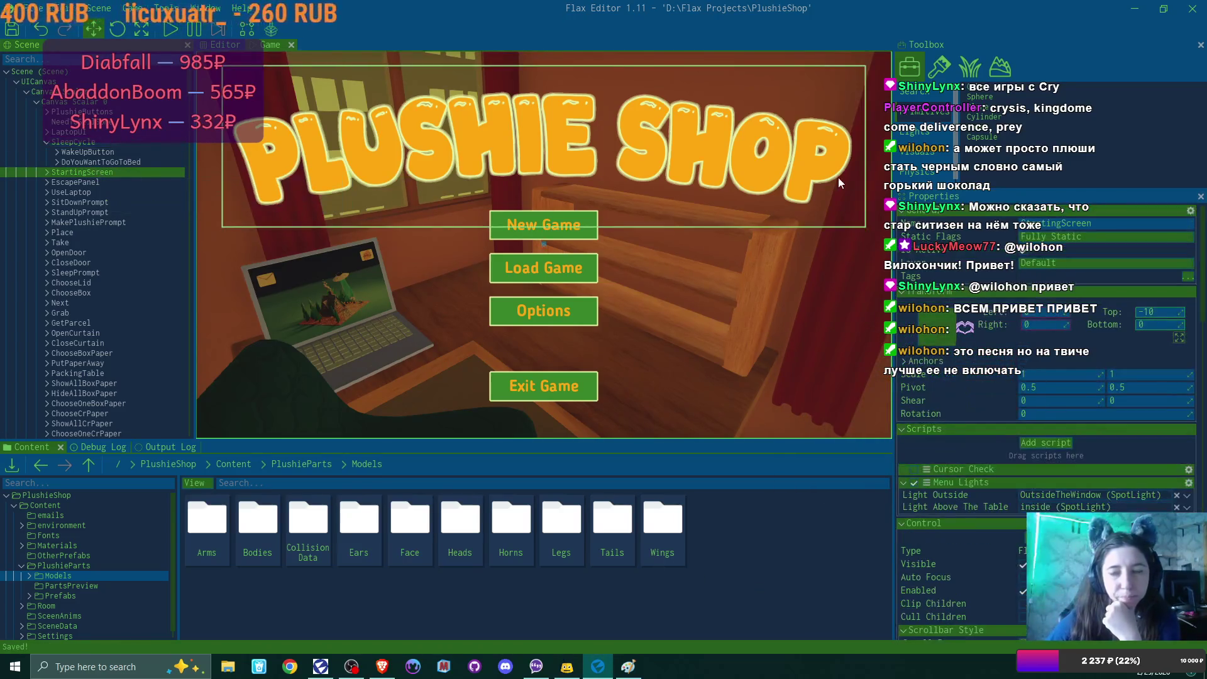
left_click(82, 142)
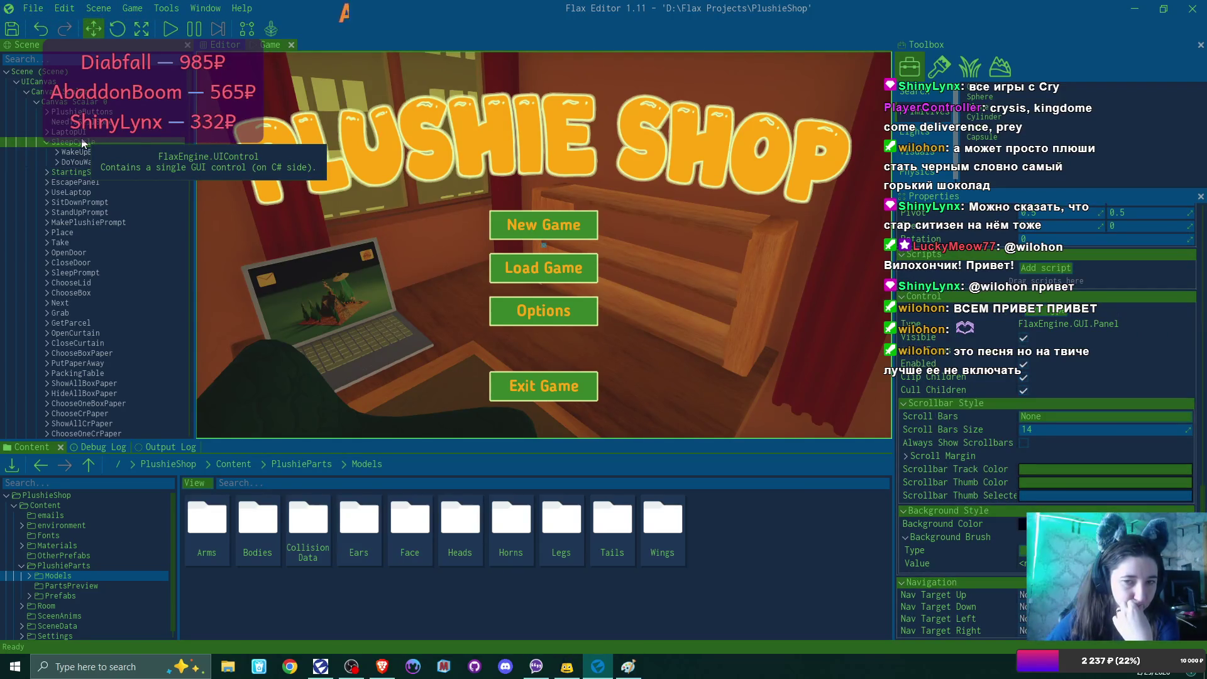
right_click(82, 143)
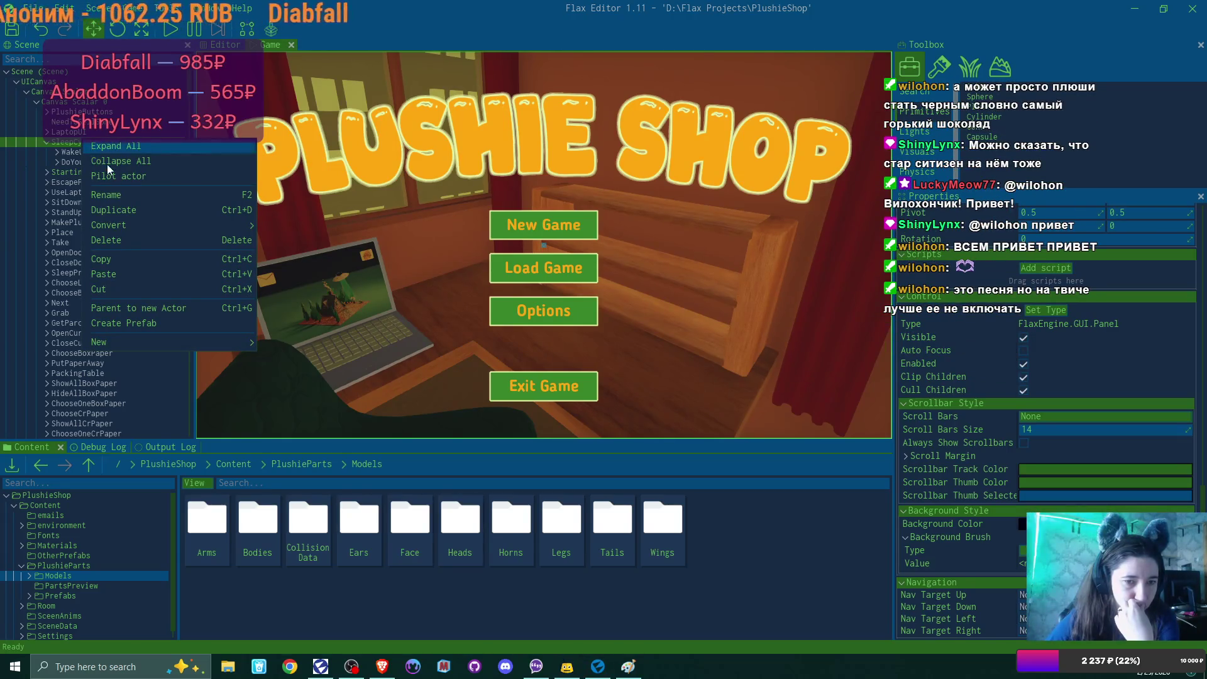
Step: Add a new UI Control under SleepCycle, naming it DayResultsPAnel
mouse_move(224, 344)
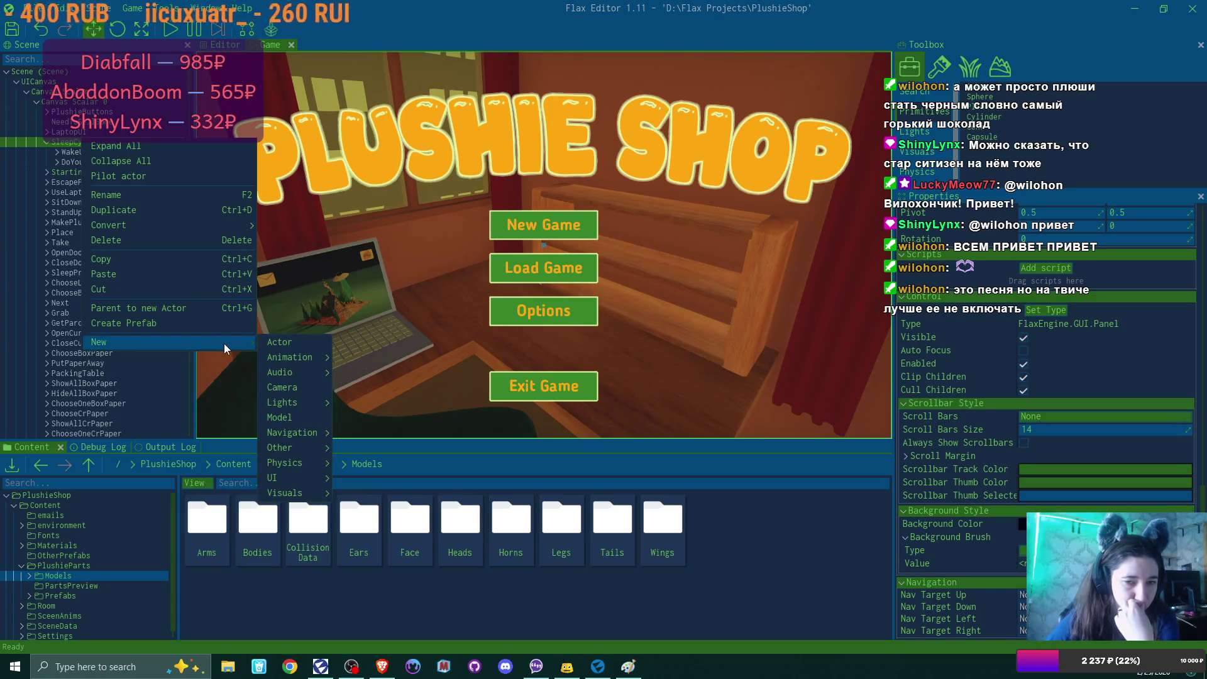
mouse_move(327, 479)
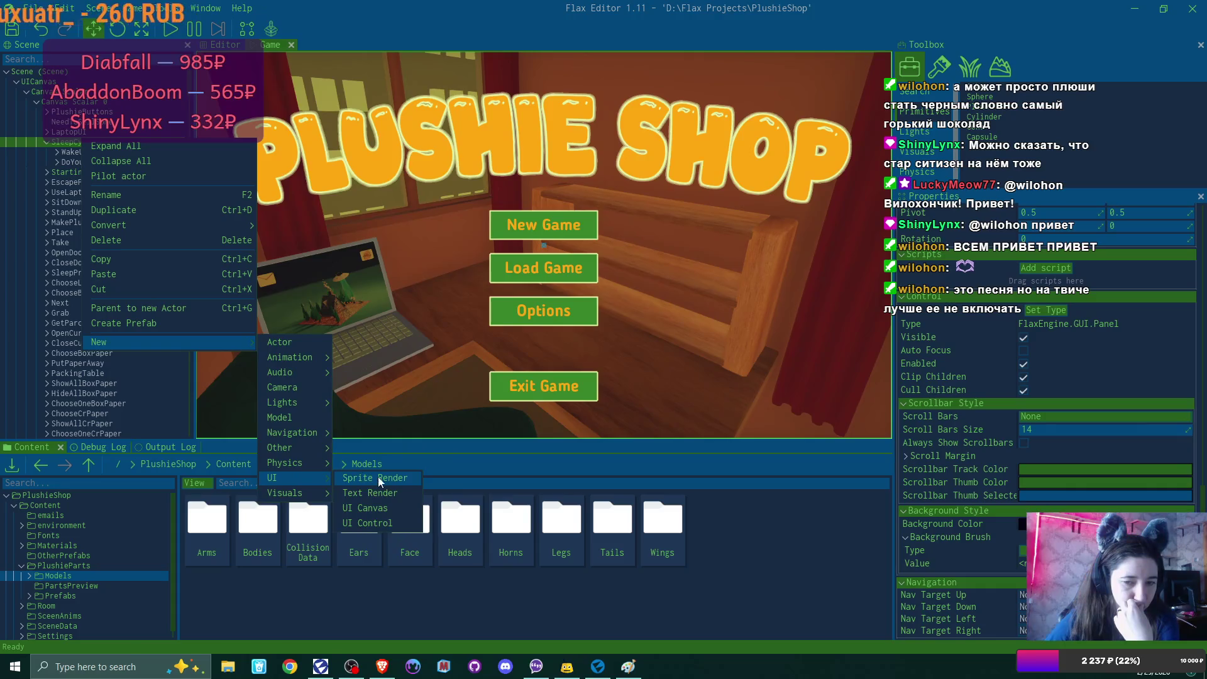
left_click(382, 522)
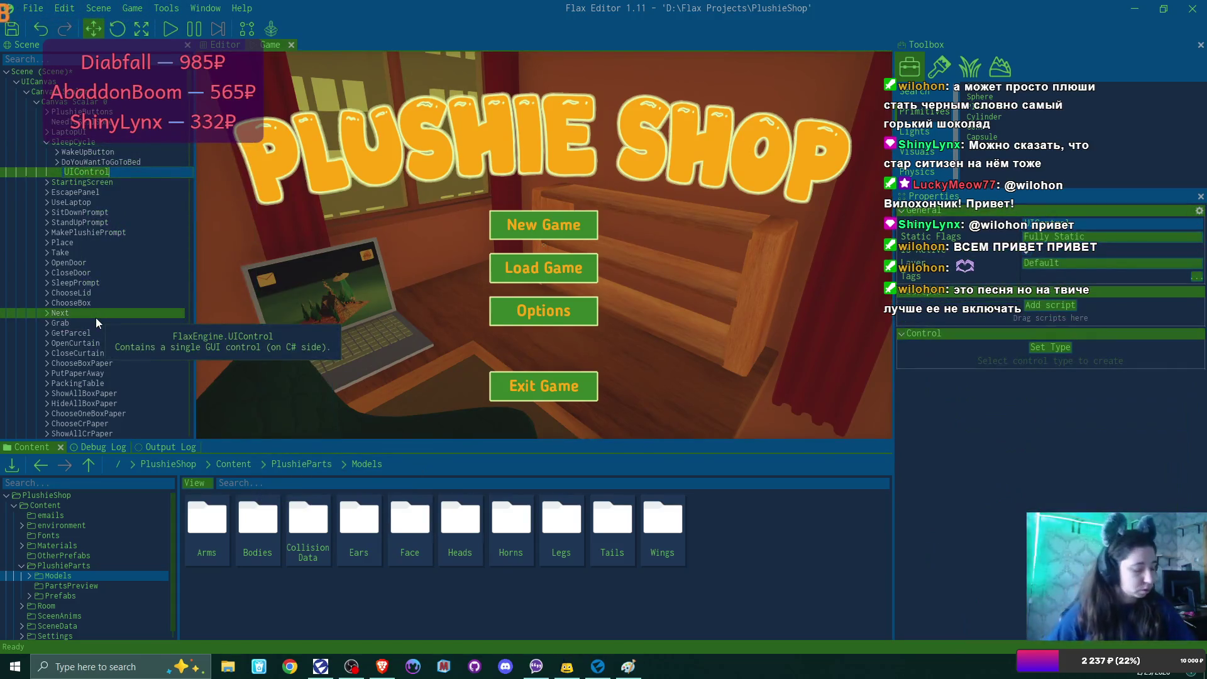
type("Da")
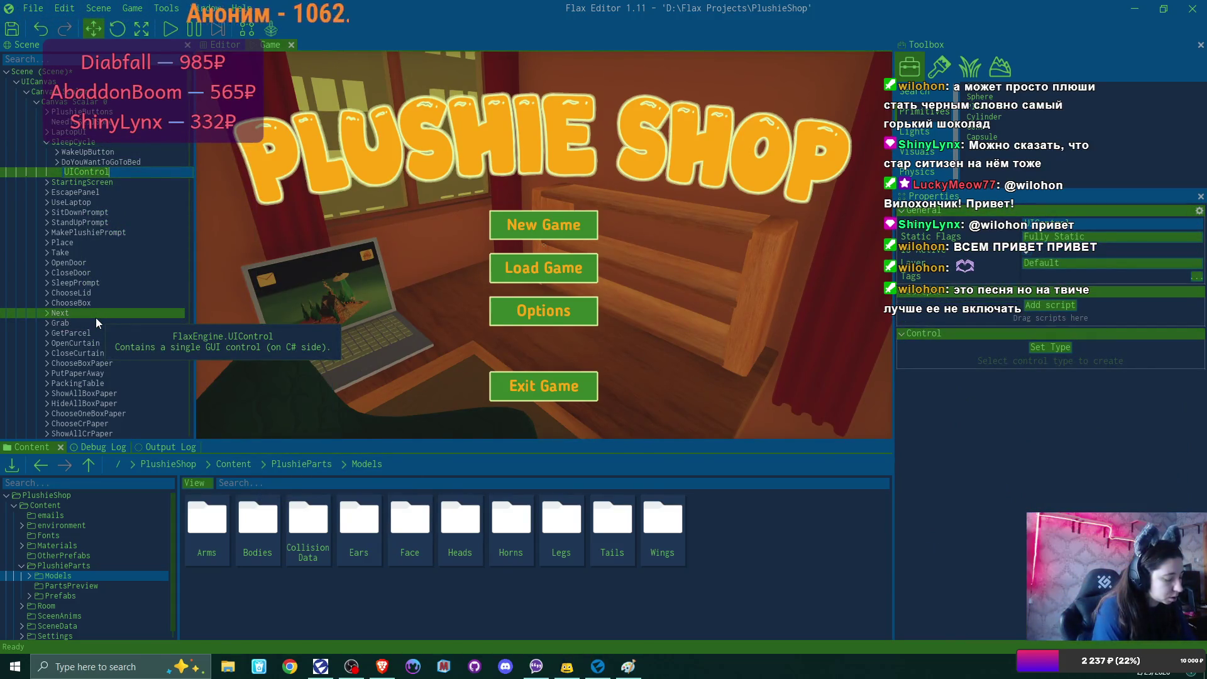
type("yResul")
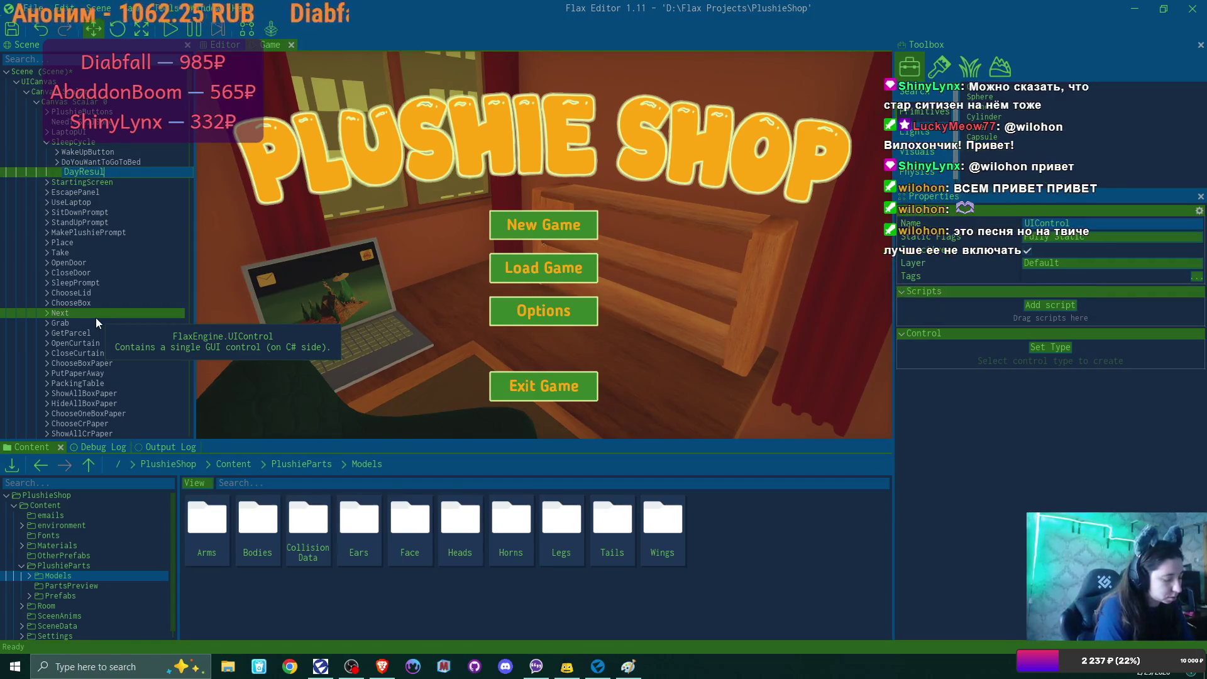
type("tsPAnel")
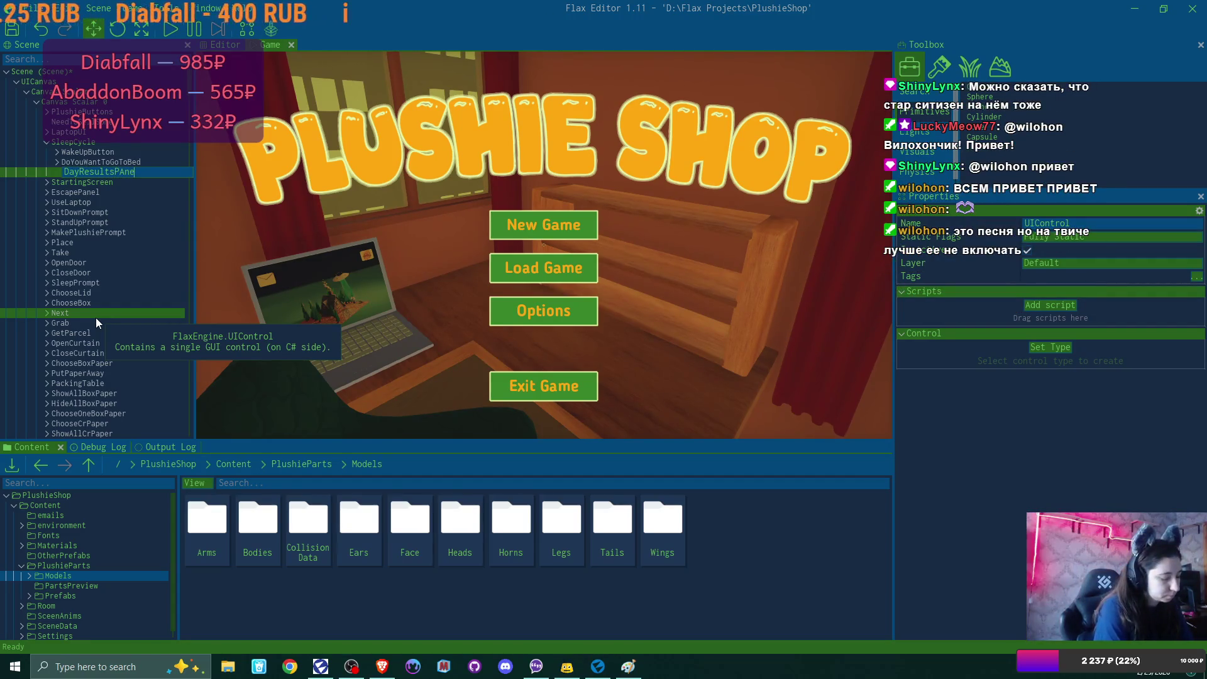
key("Return")
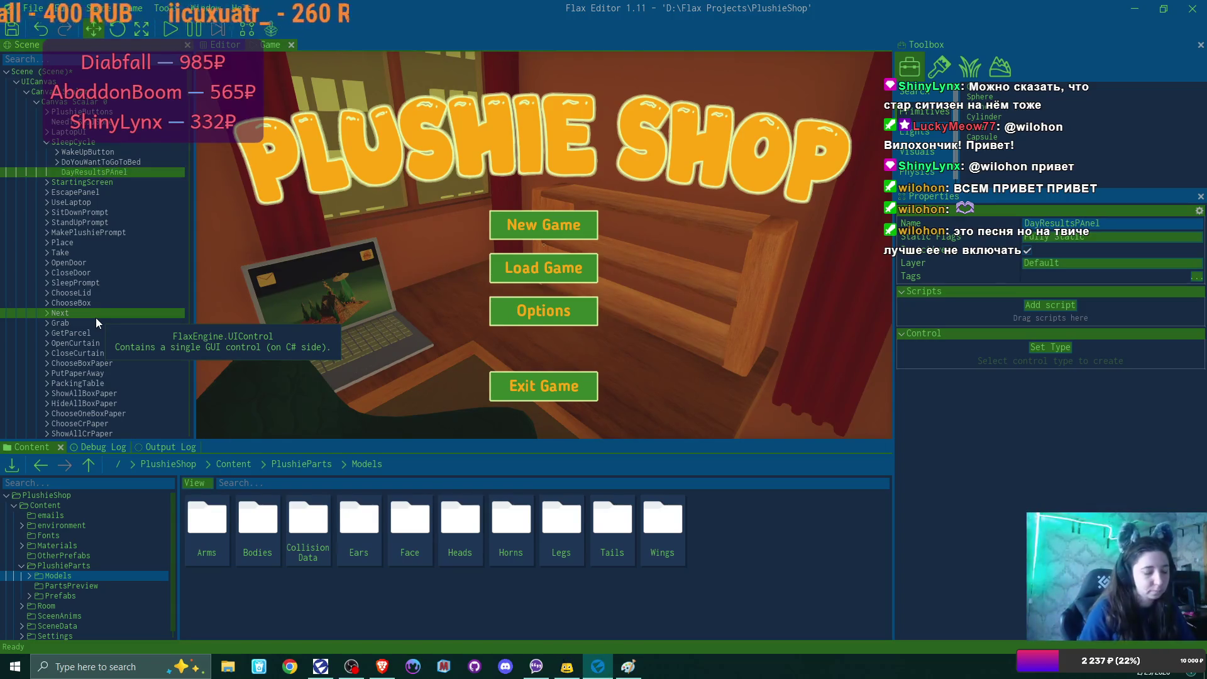
Step: Correct the control's name capitalisation to DayResultsPanel
key("F2")
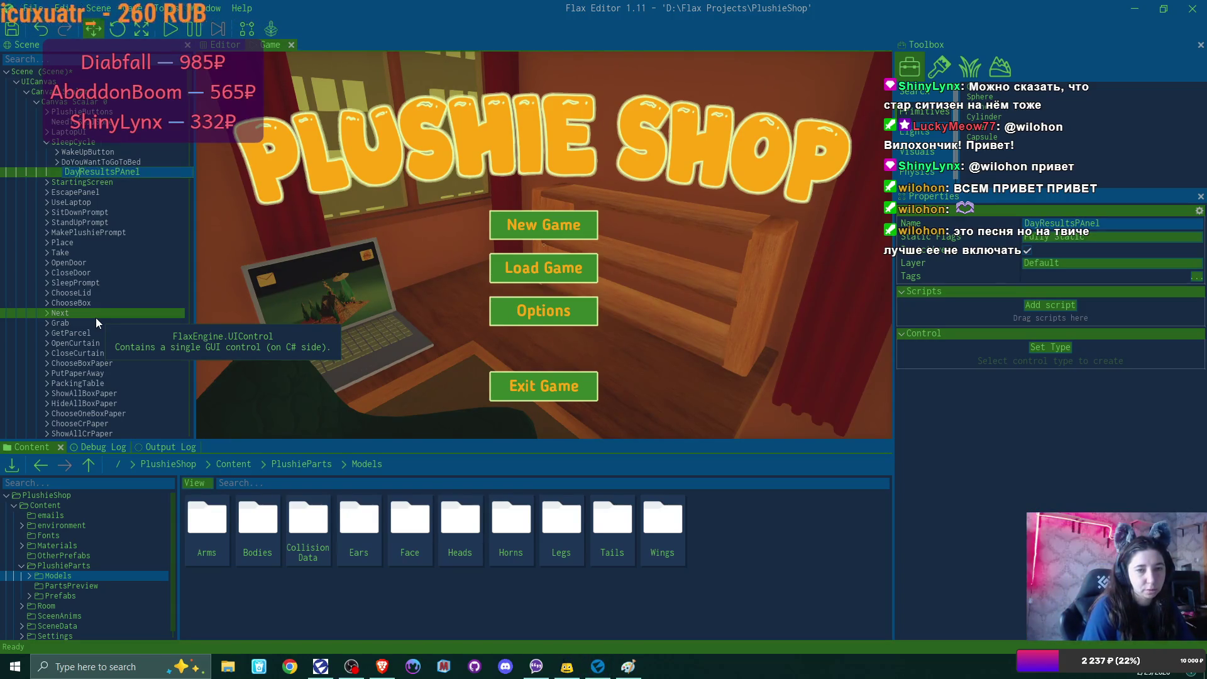
key("Left")
key("Left")
key("Left")
key("BackSpace")
type("a")
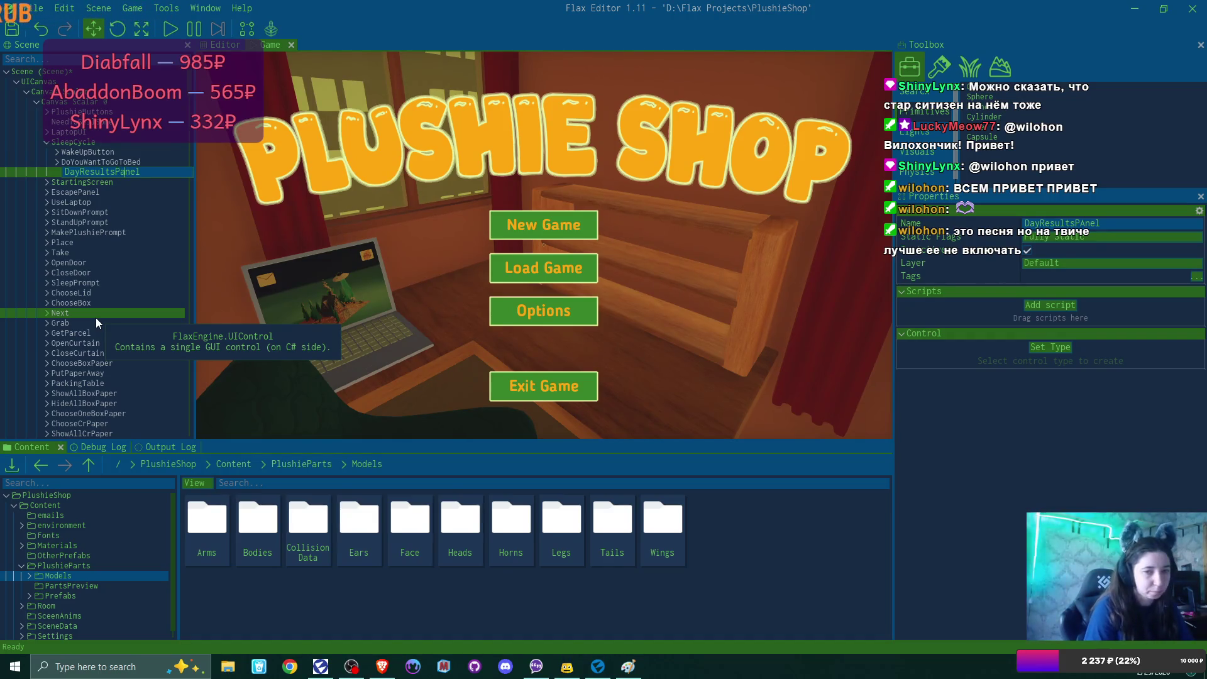
key("Return")
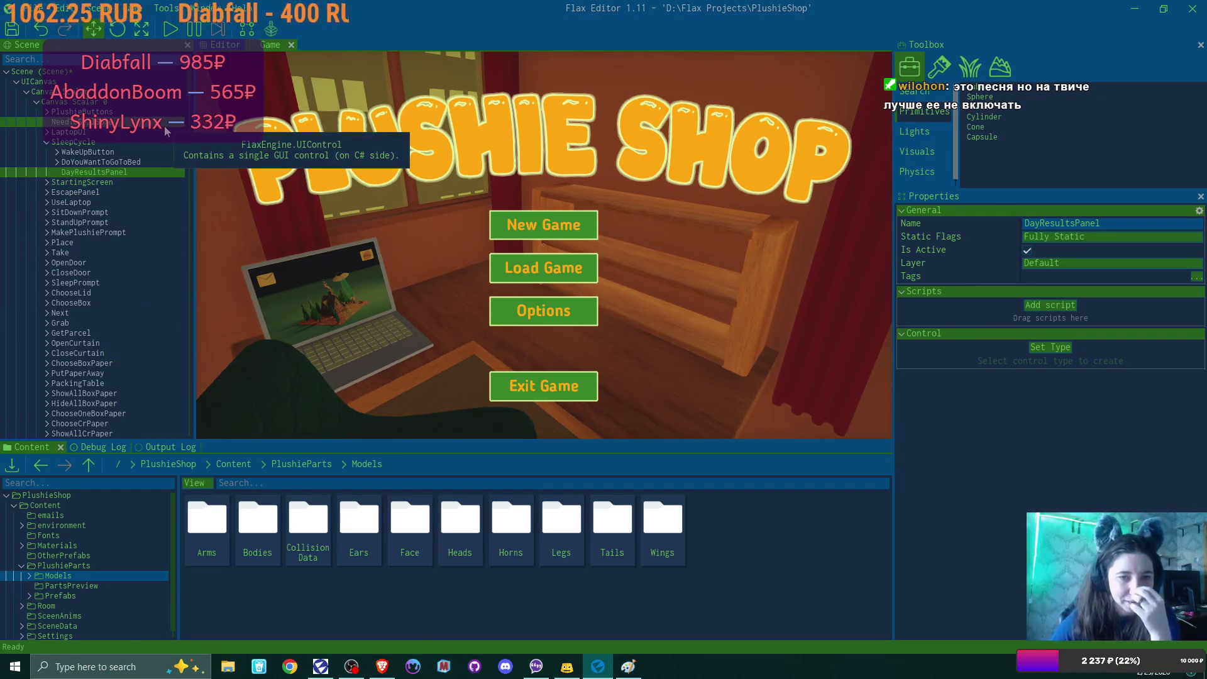
Step: Deactivate StartingScreen and make DayResultsPanel a Panel control
left_click(125, 181)
left_click(1024, 251)
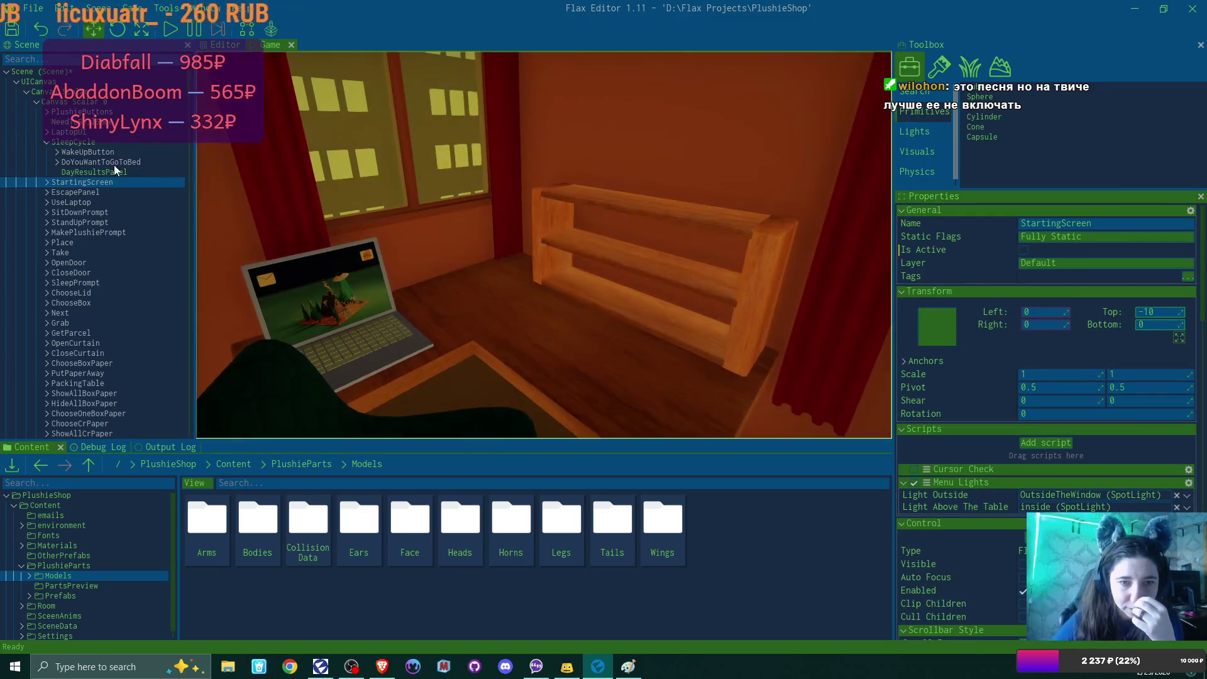
left_click(104, 174)
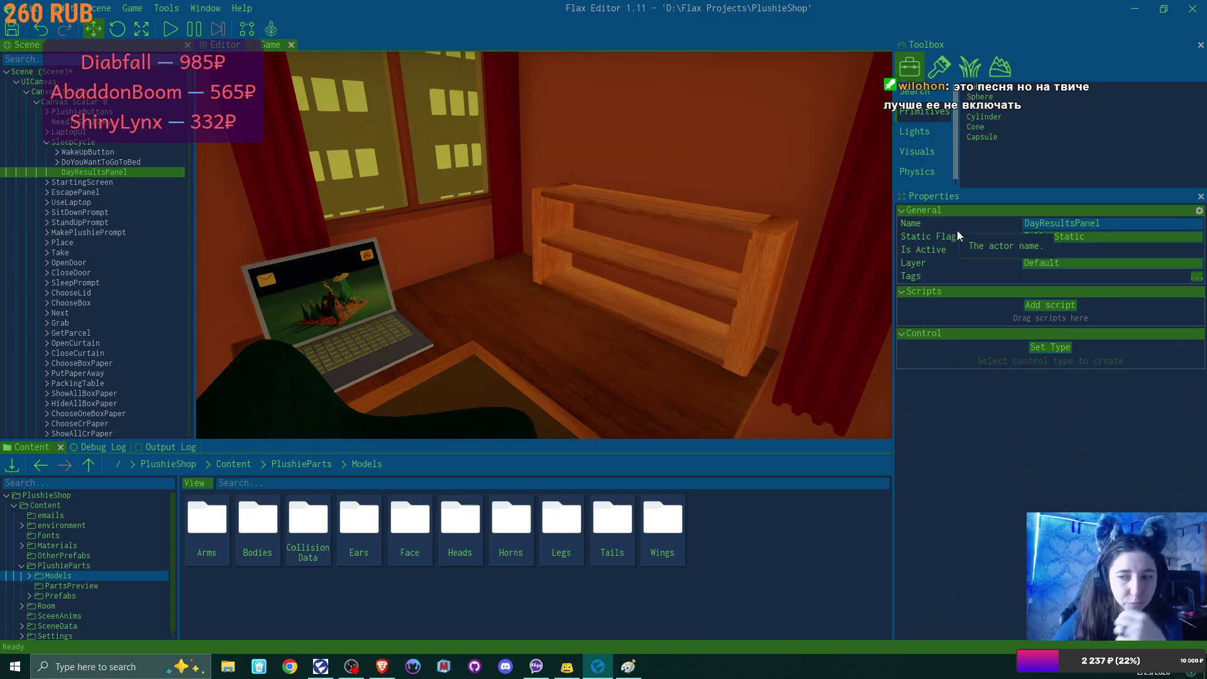
left_click(1051, 347)
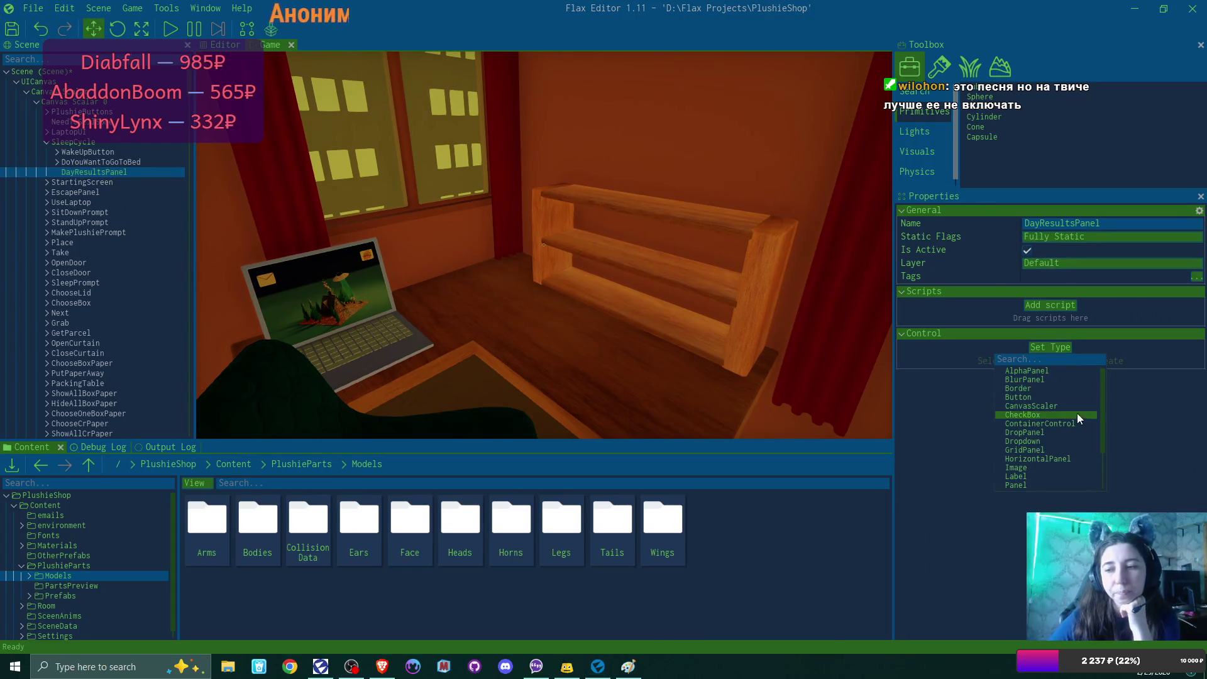
left_click(1043, 490)
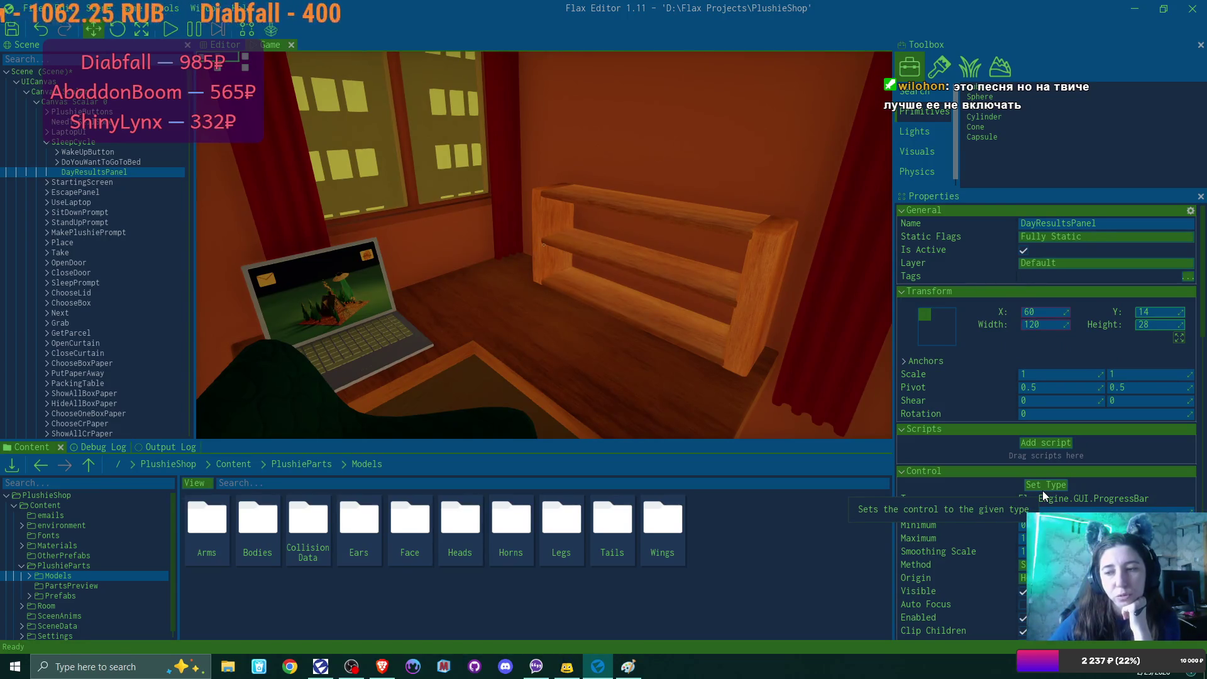
left_click(1054, 486)
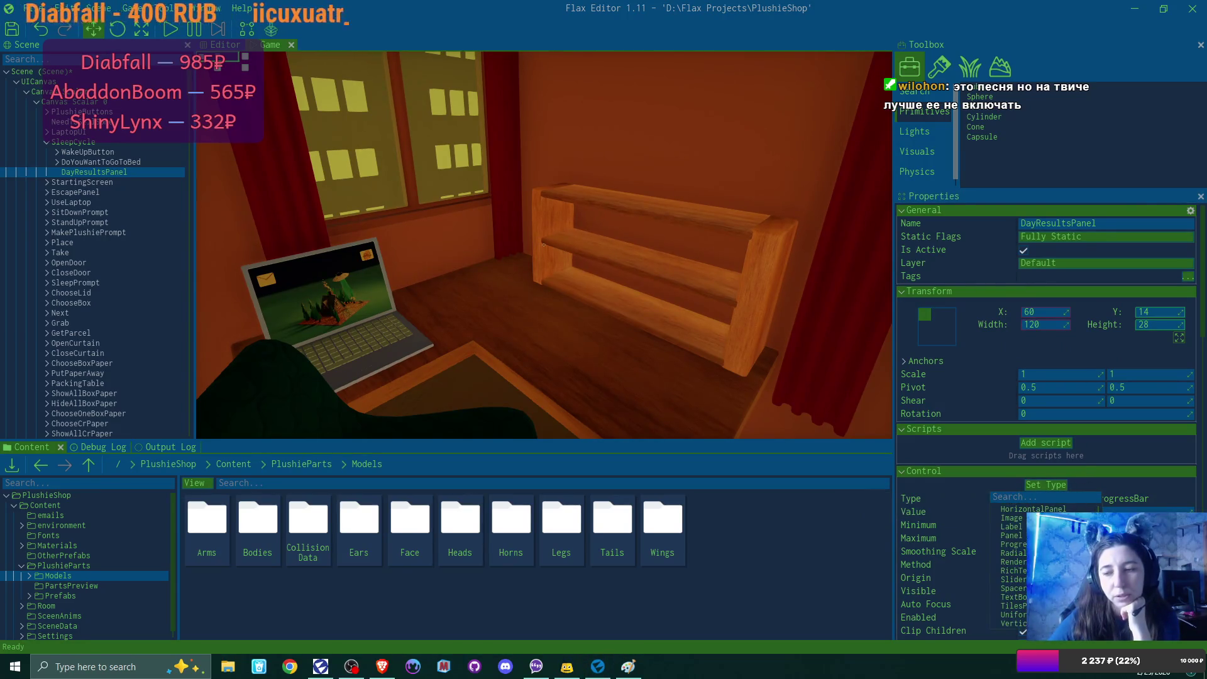
left_click(1011, 536)
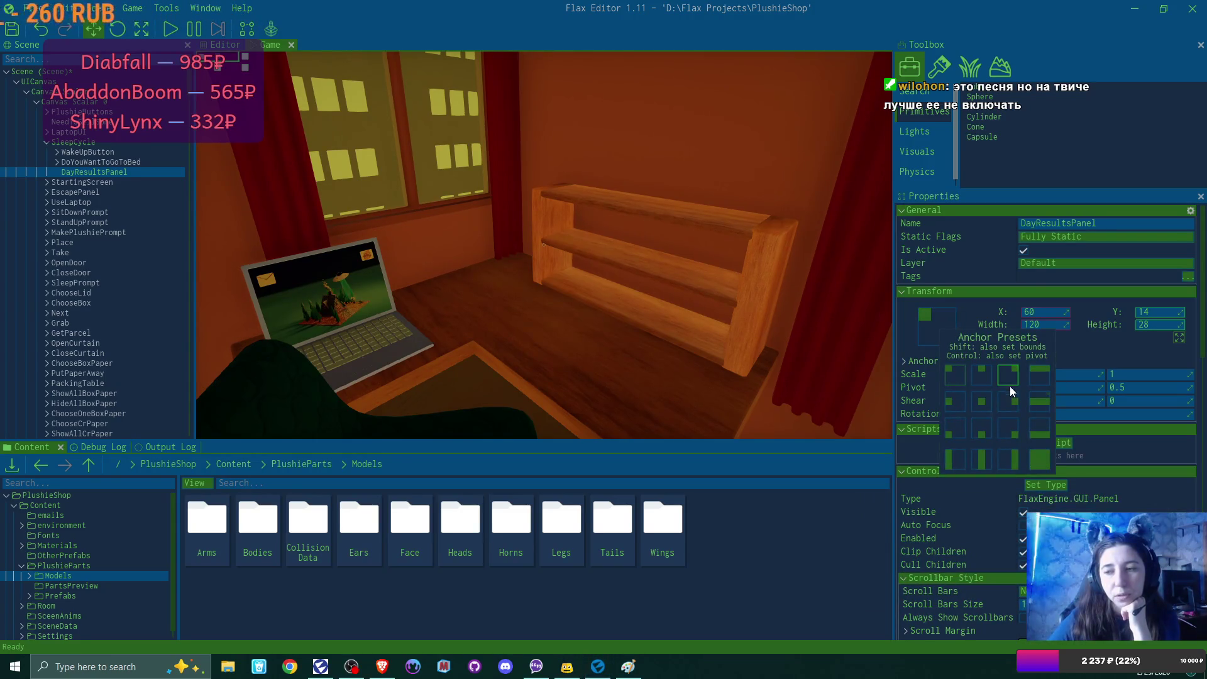
Step: Anchor DayResultsPanel middle-center and set its X position to 0
left_click(989, 406)
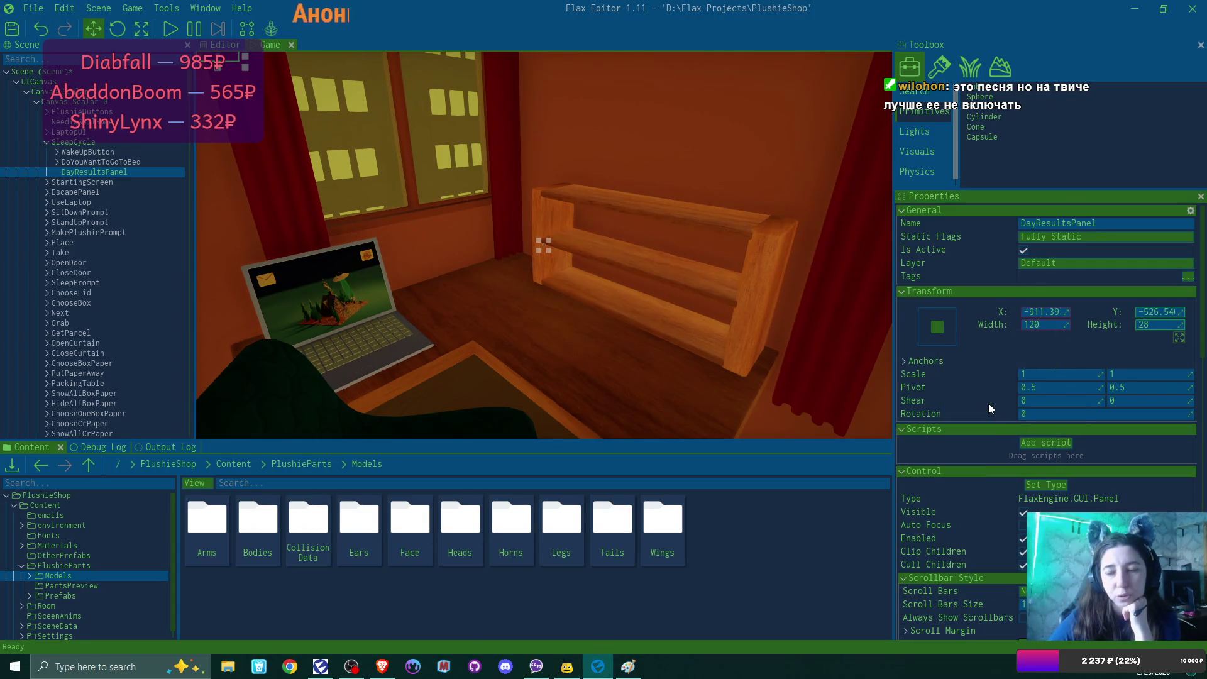
left_click(1044, 311)
type("0")
key("Return")
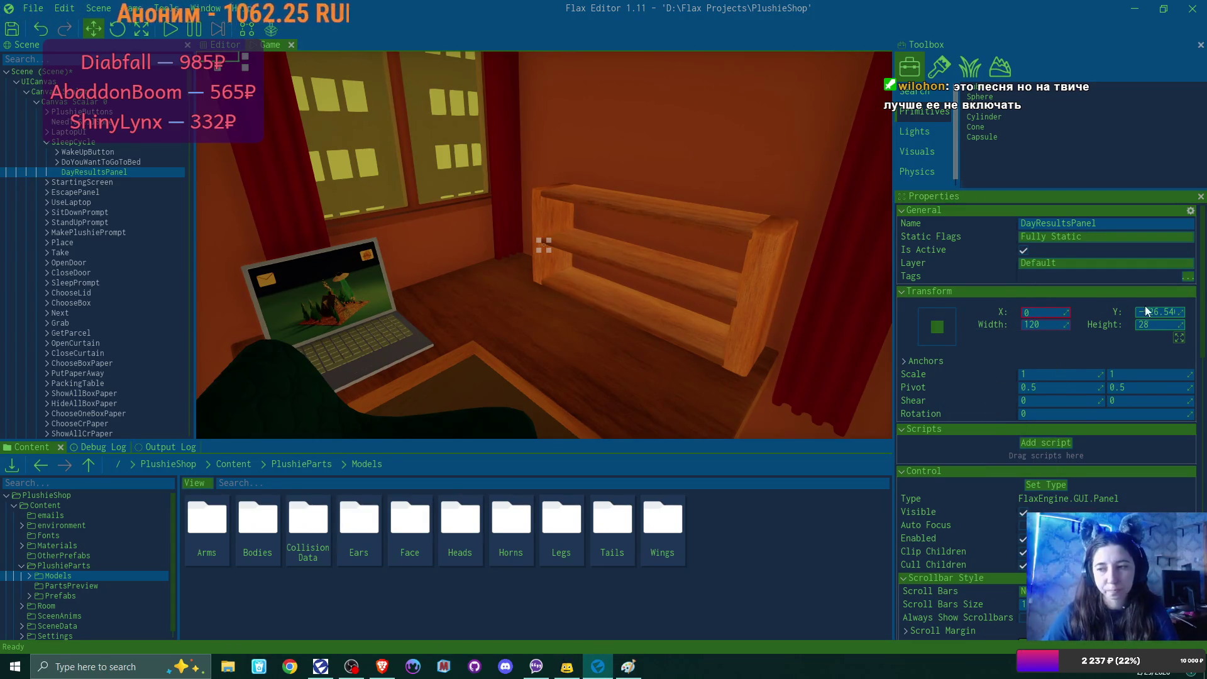
Step: Set DayResultsPanel's Y to 0 and its width and height to 800
left_click(1154, 312)
type("0")
key("Return")
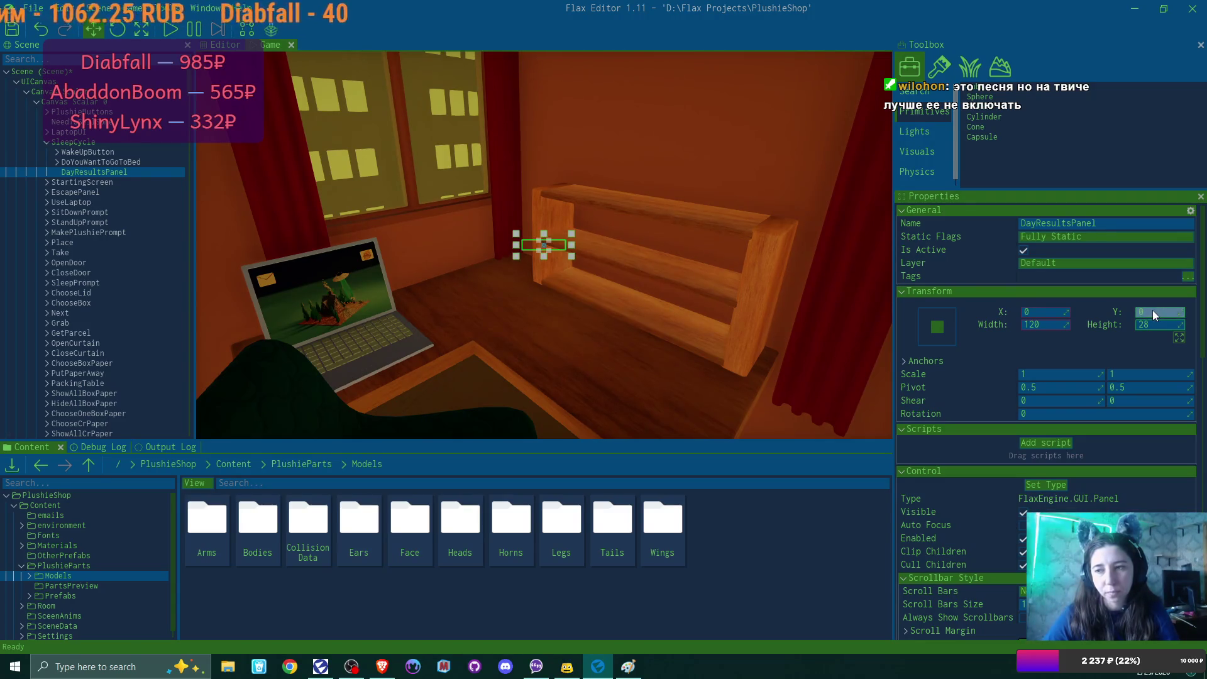
left_click(1045, 325)
type("80")
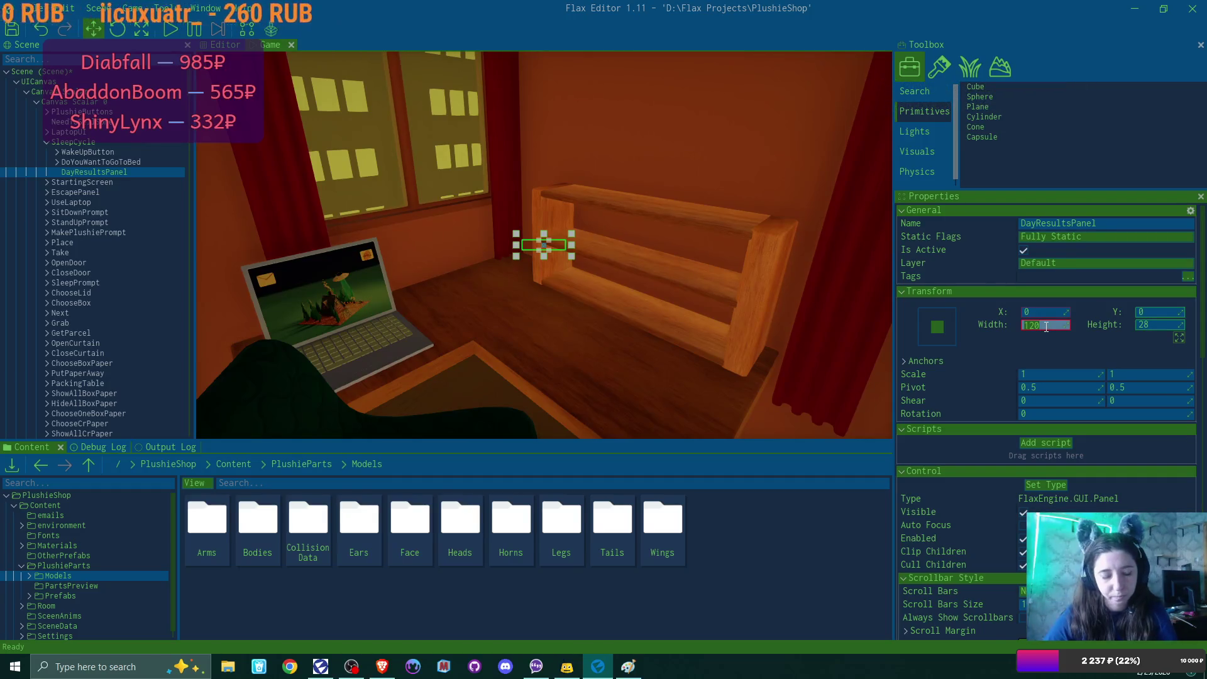
type("0")
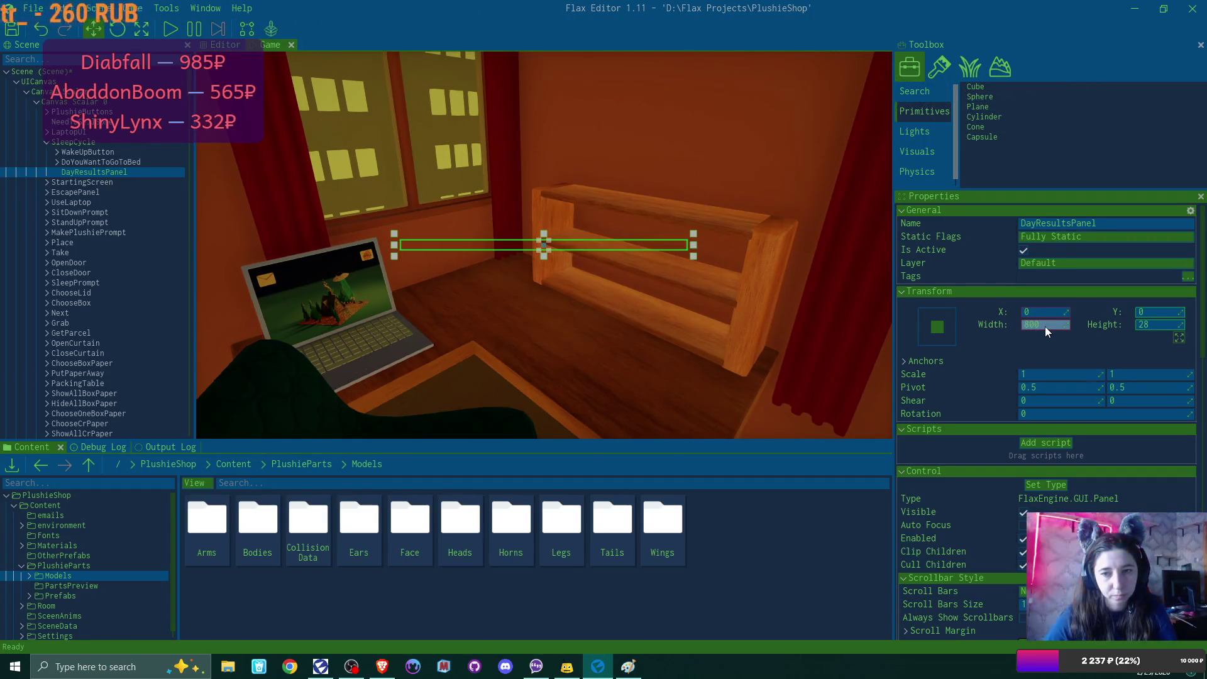
left_click(1163, 325)
type("800")
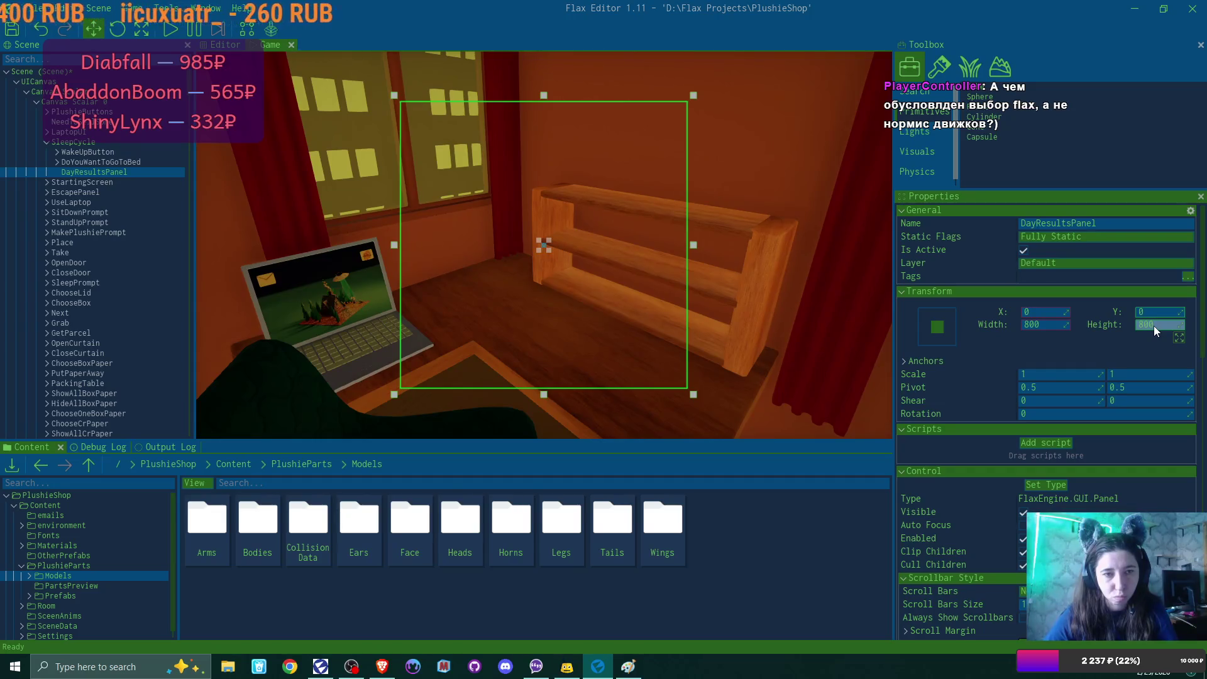
left_click(105, 149)
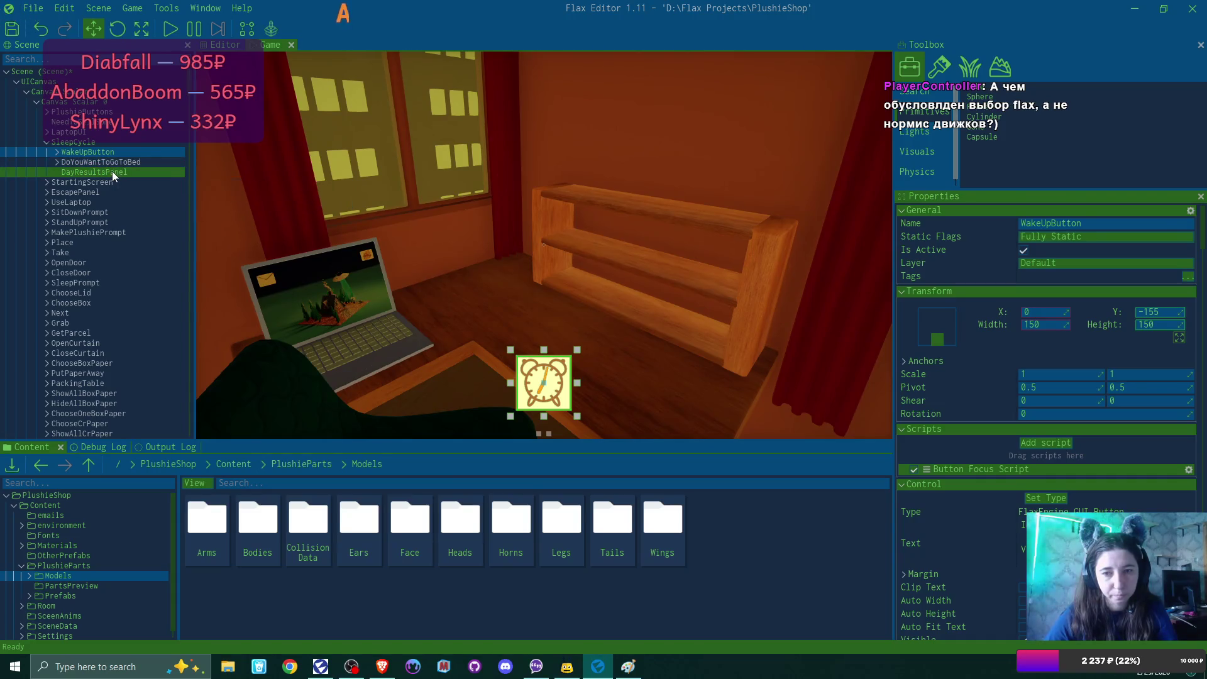
Step: Reselect DayResultsPanel and drag the splitters to enlarge the game view
left_click(100, 172)
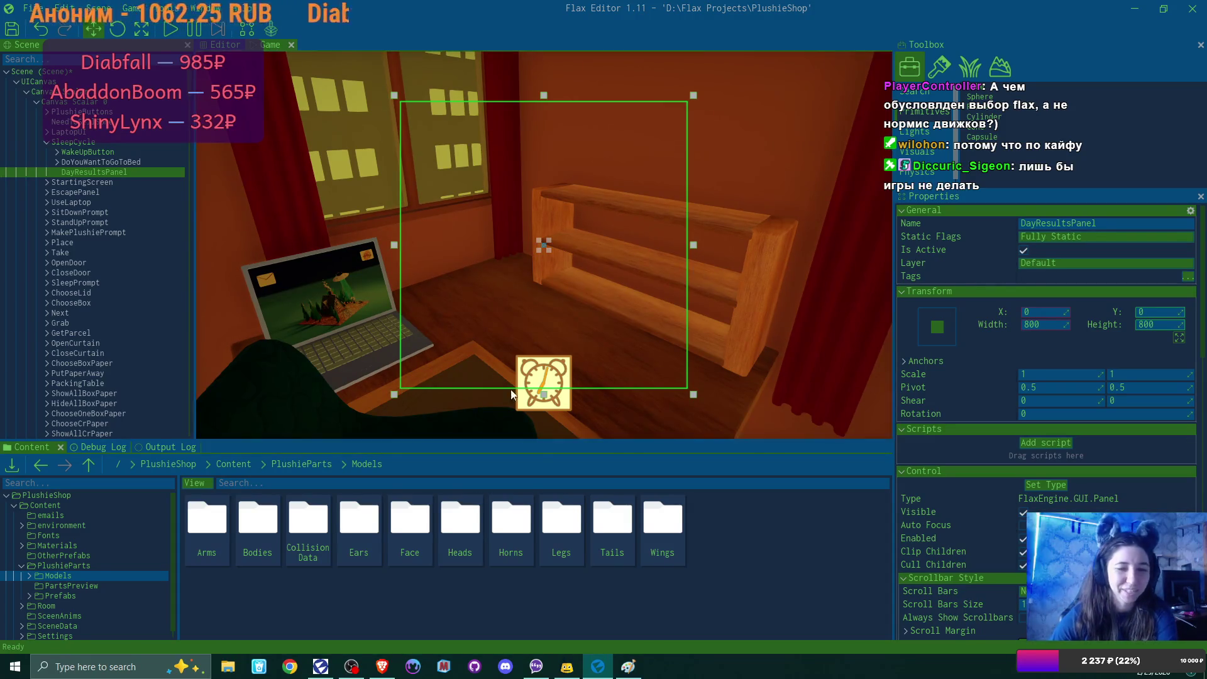
mouse_move(676, 440)
left_mouse_down()
mouse_move(681, 489)
mouse_move(681, 472)
left_mouse_up()
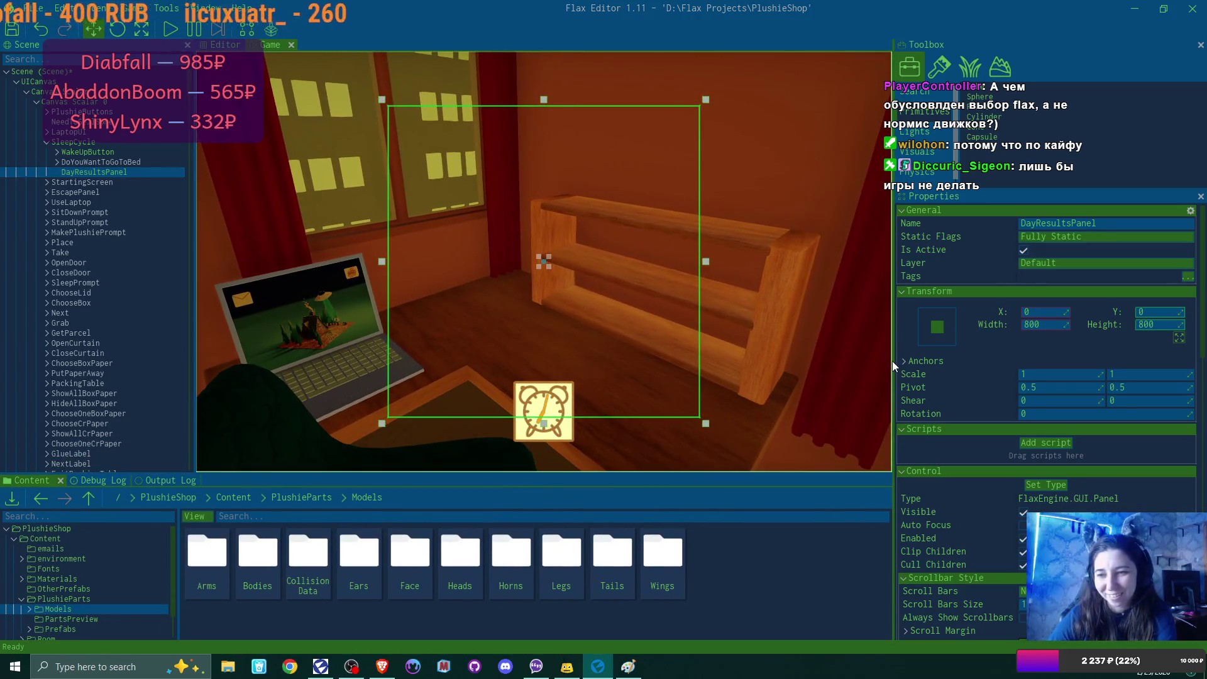
left_click_drag(892, 361, 942, 359)
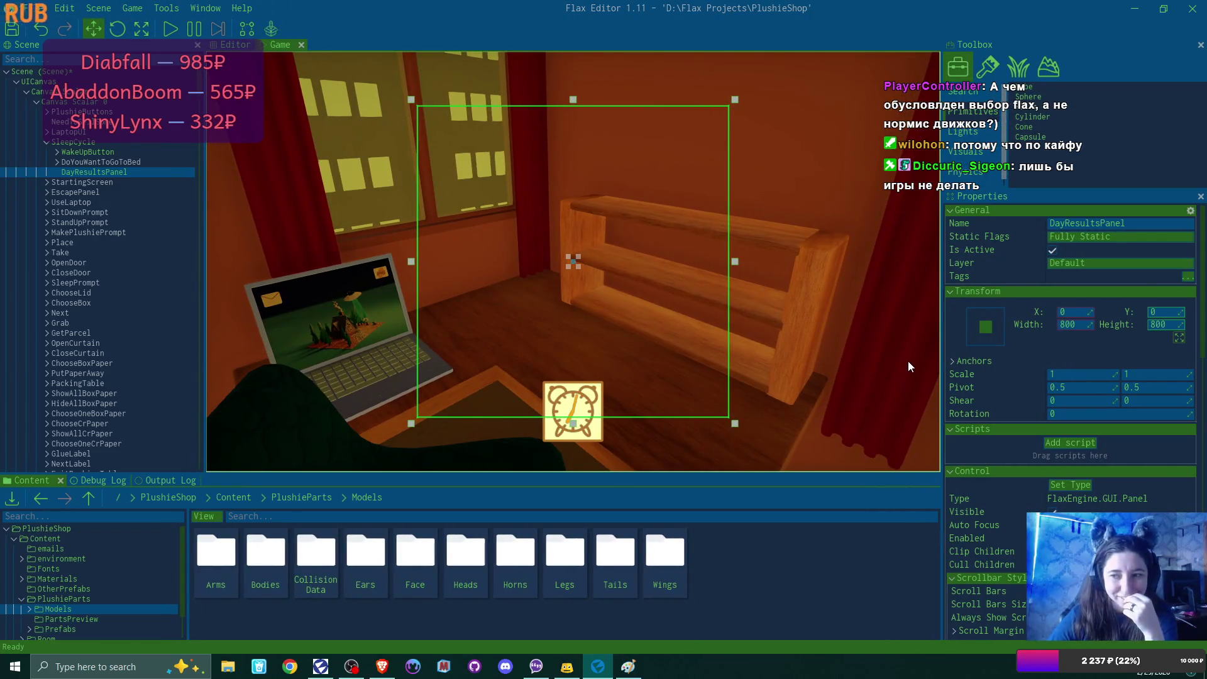
Step: Anchor DayResultsPanel top-center and set its Y position to 450
left_click(990, 327)
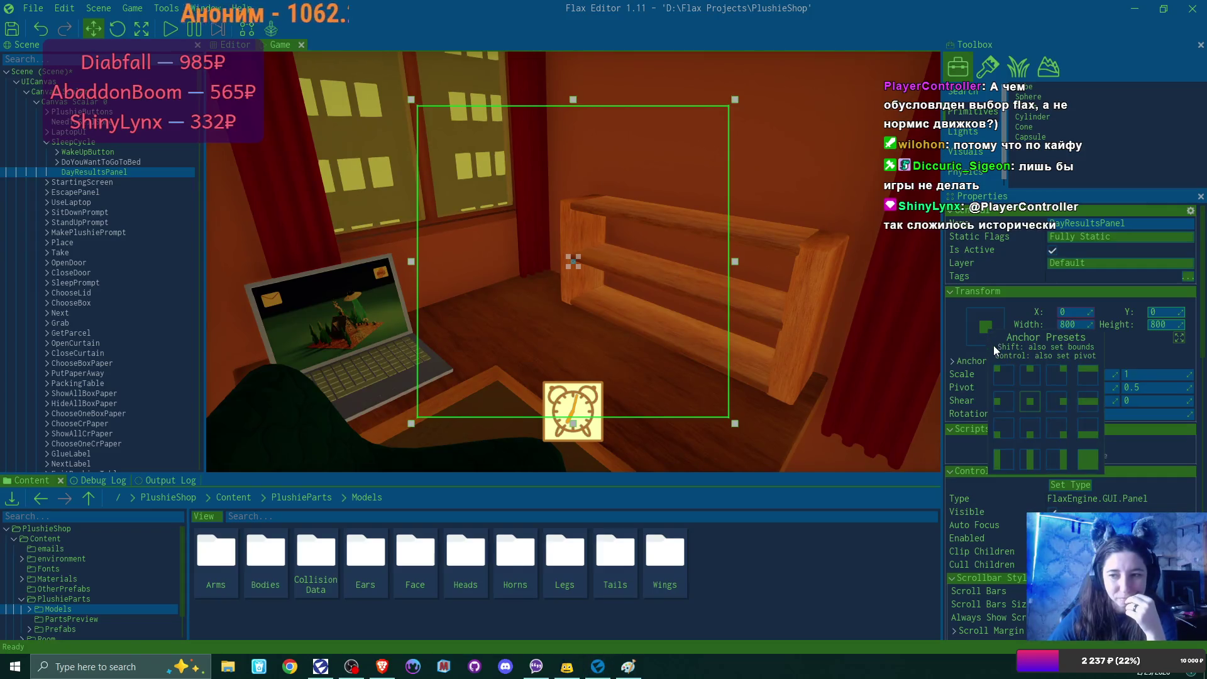
left_click(1032, 368)
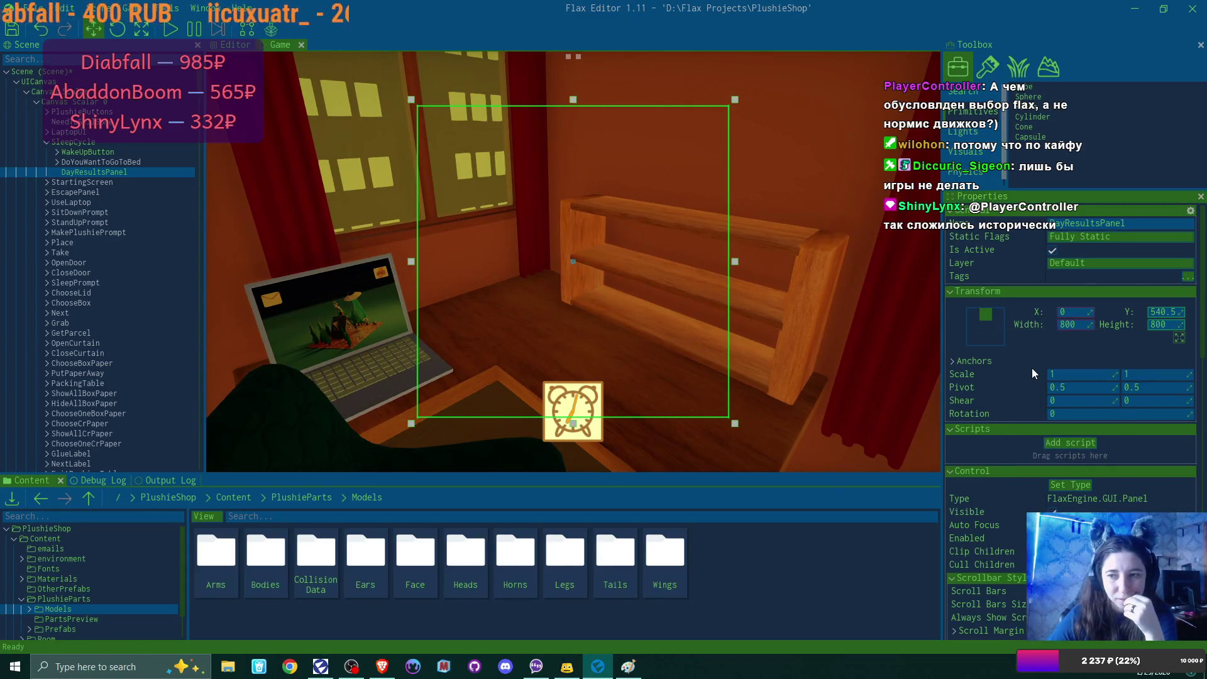
left_click(1175, 313)
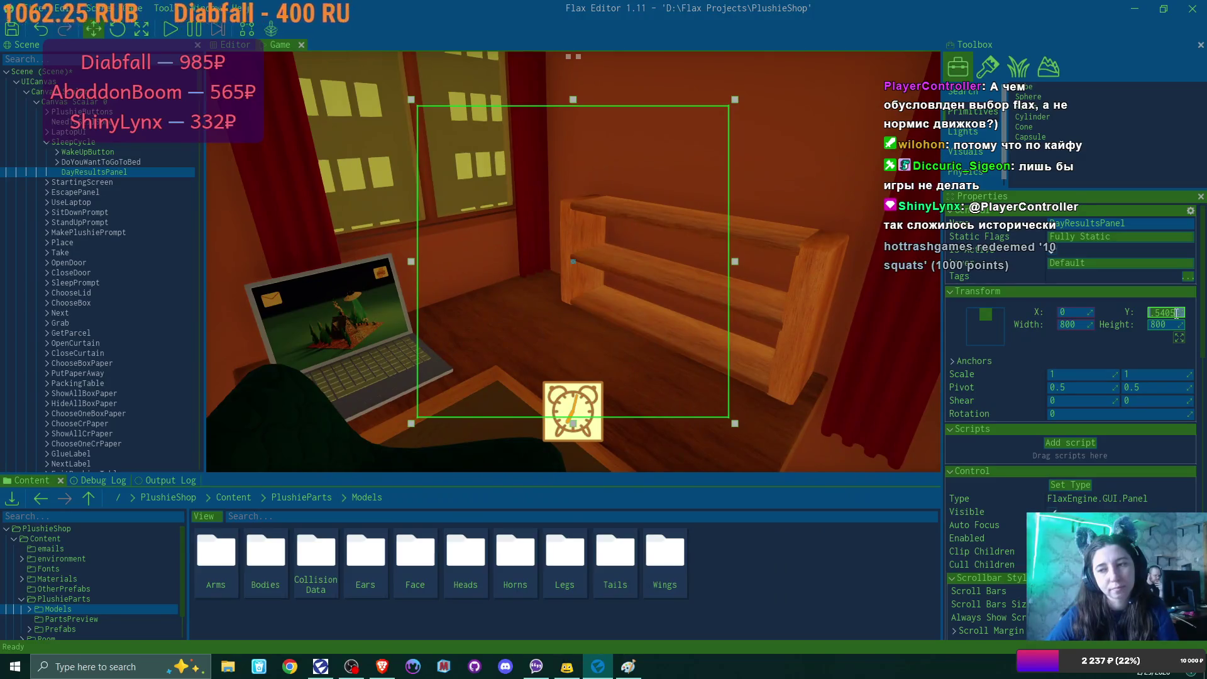
type("600")
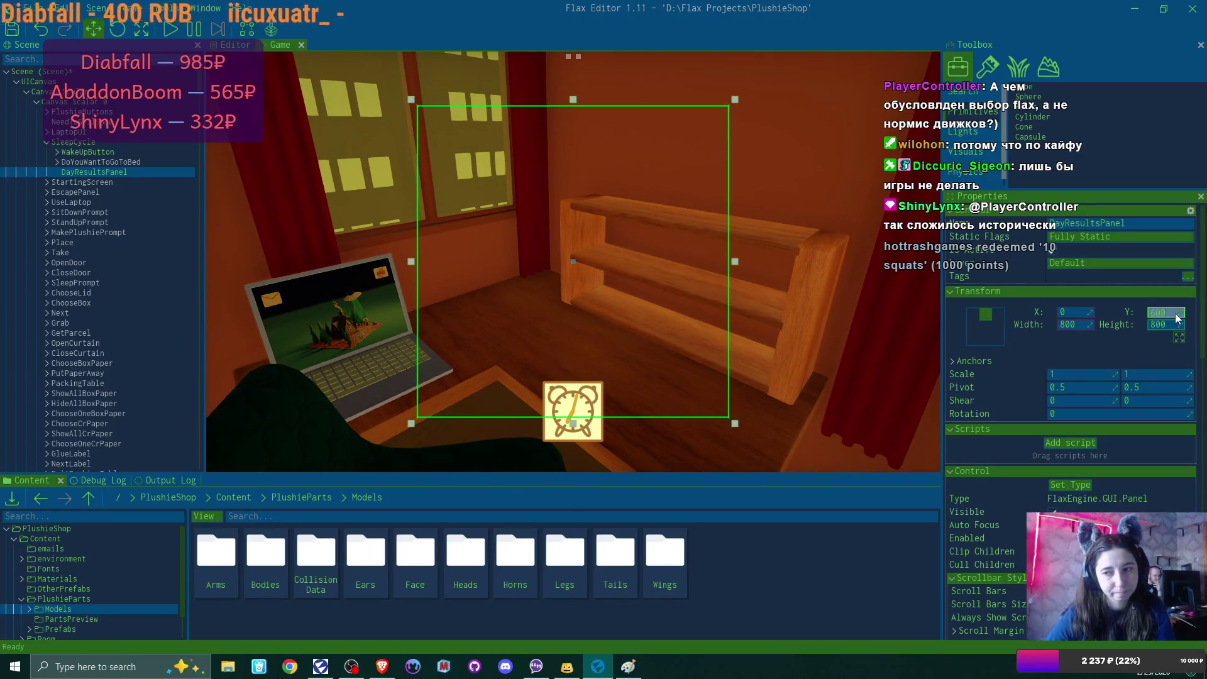
key("Return")
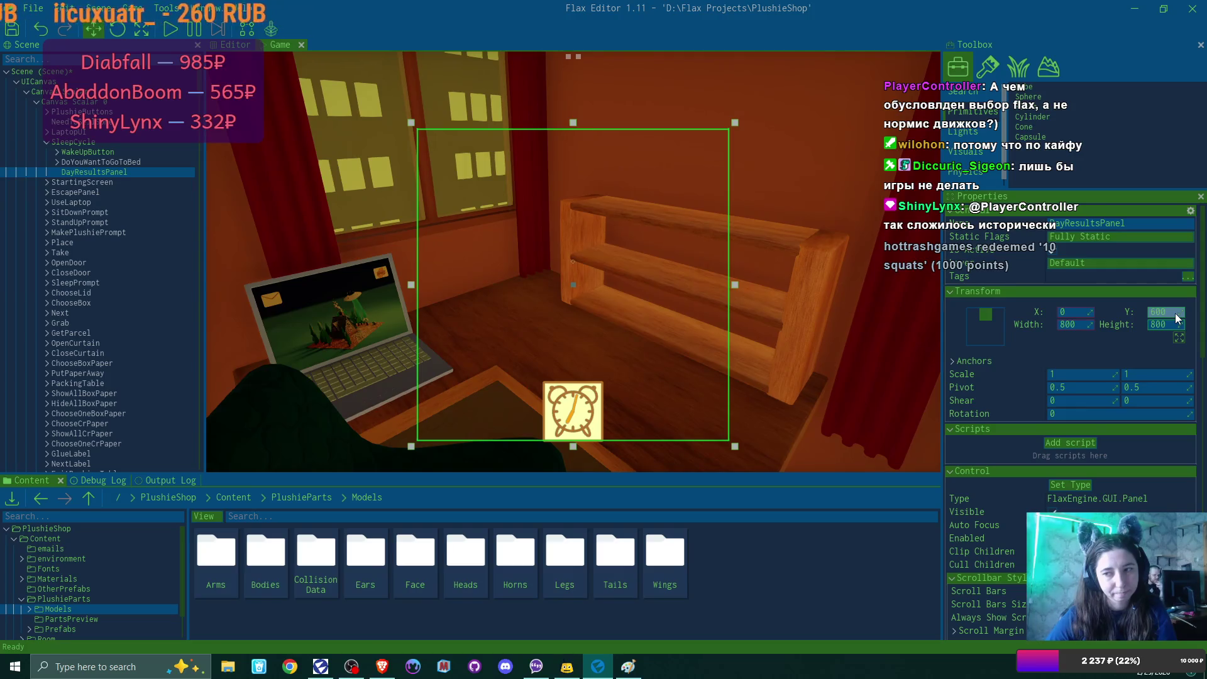
left_click(1176, 314)
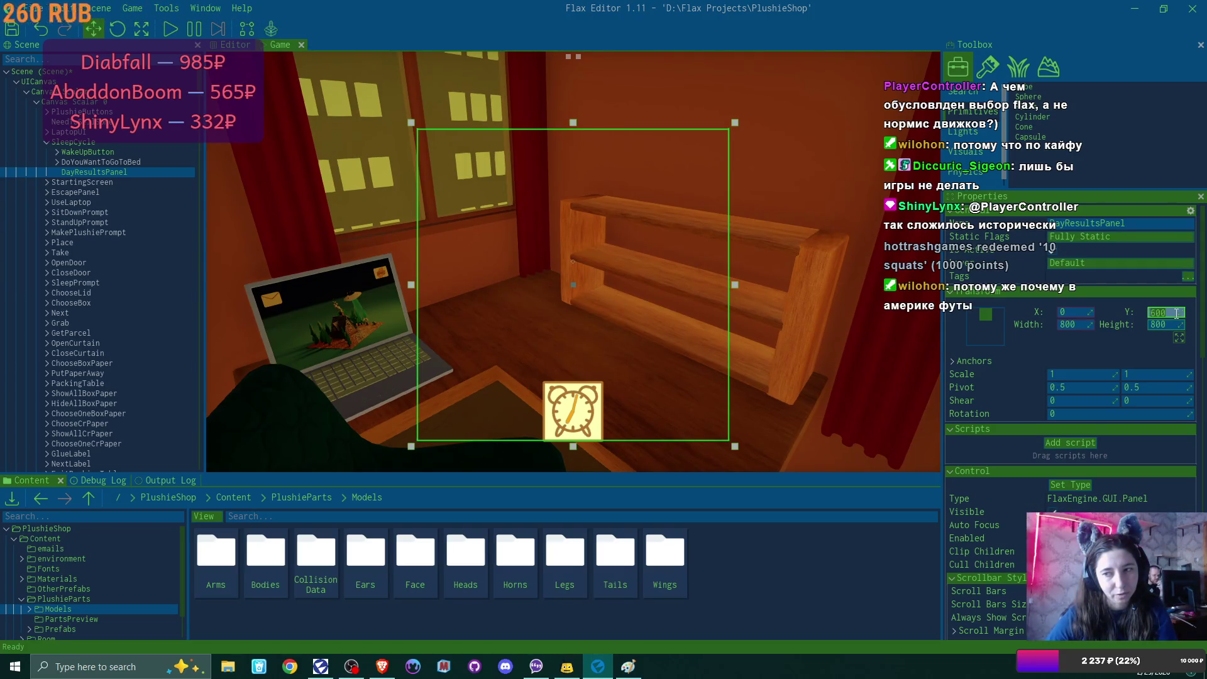
type("450")
key("Tab")
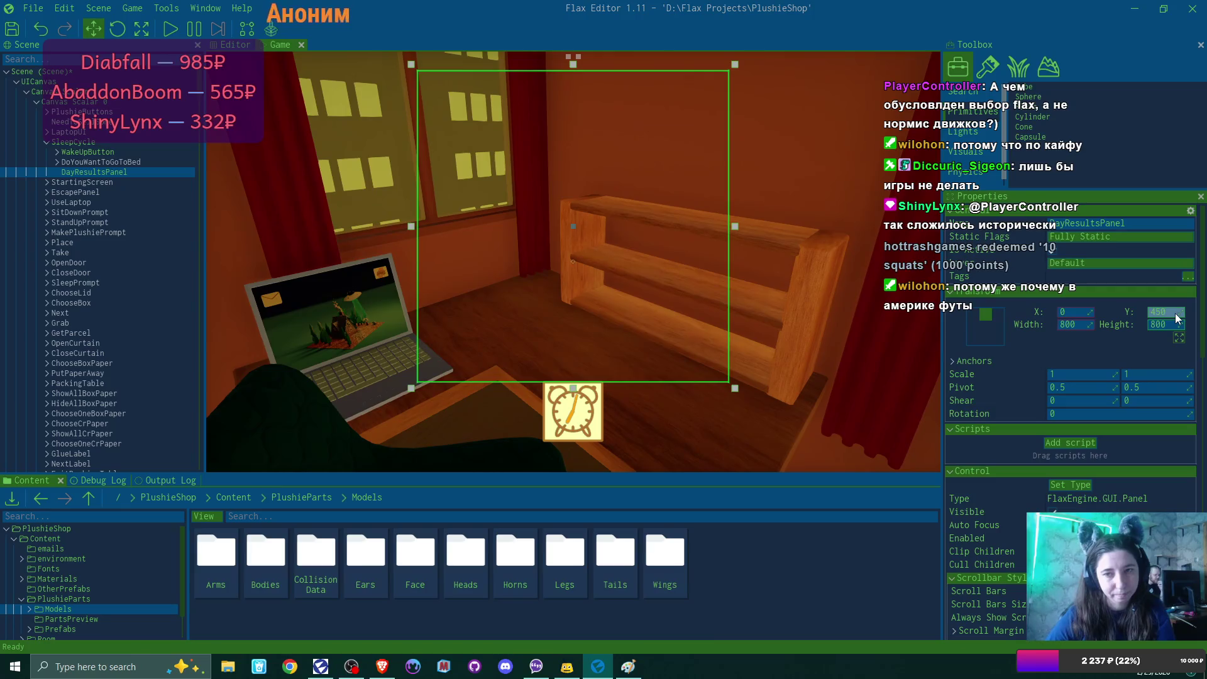
left_click(783, 391)
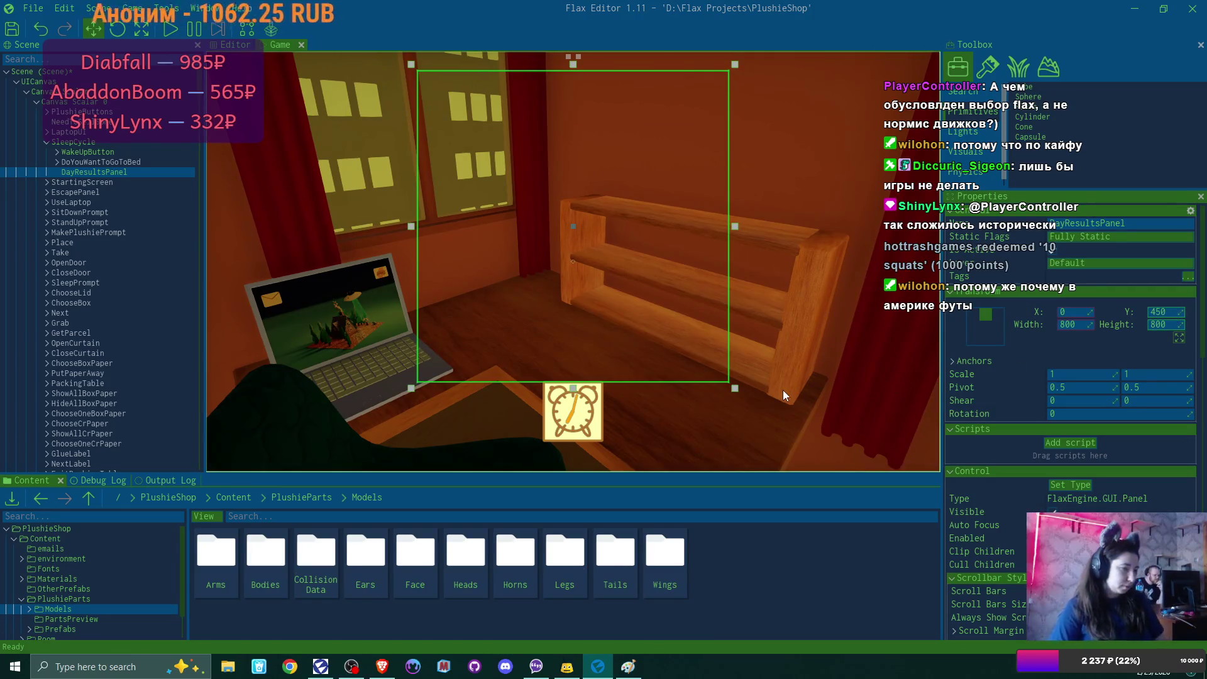
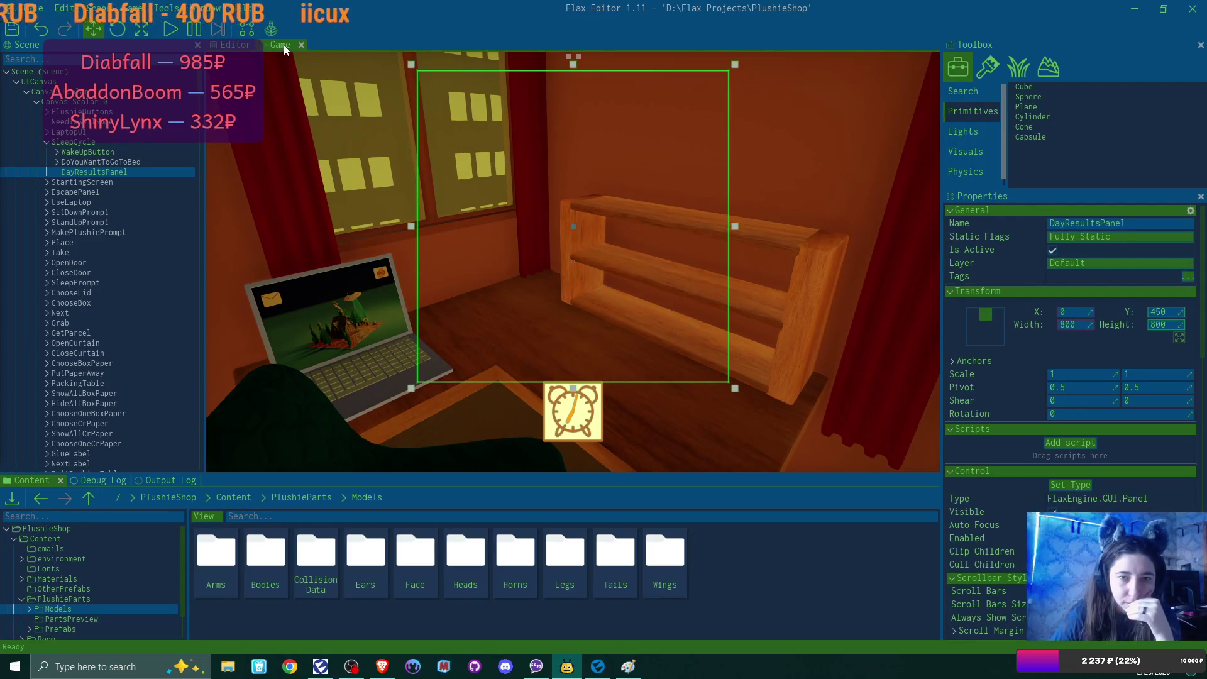
Step: Detach the game view into a floating window, maximize it, then restore the full-screen editor
mouse_move(284, 44)
left_mouse_down()
mouse_move(250, 167)
mouse_move(307, 155)
left_mouse_up()
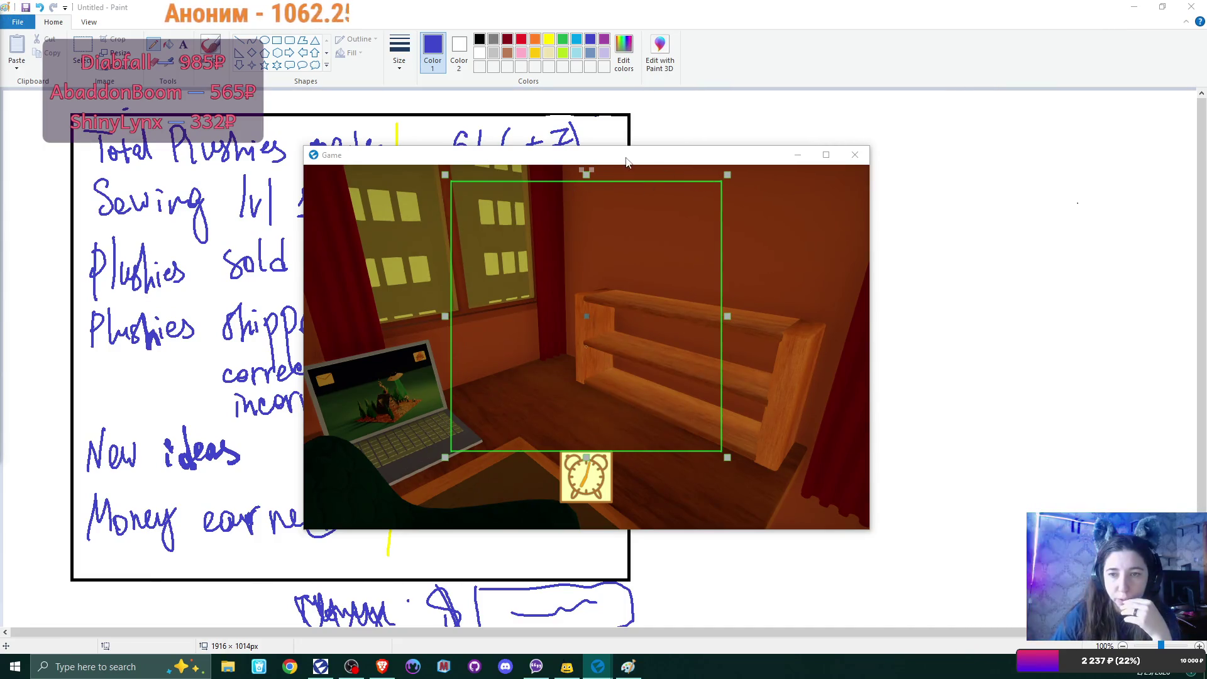
left_click_drag(626, 159, 648, 147)
left_click(850, 150)
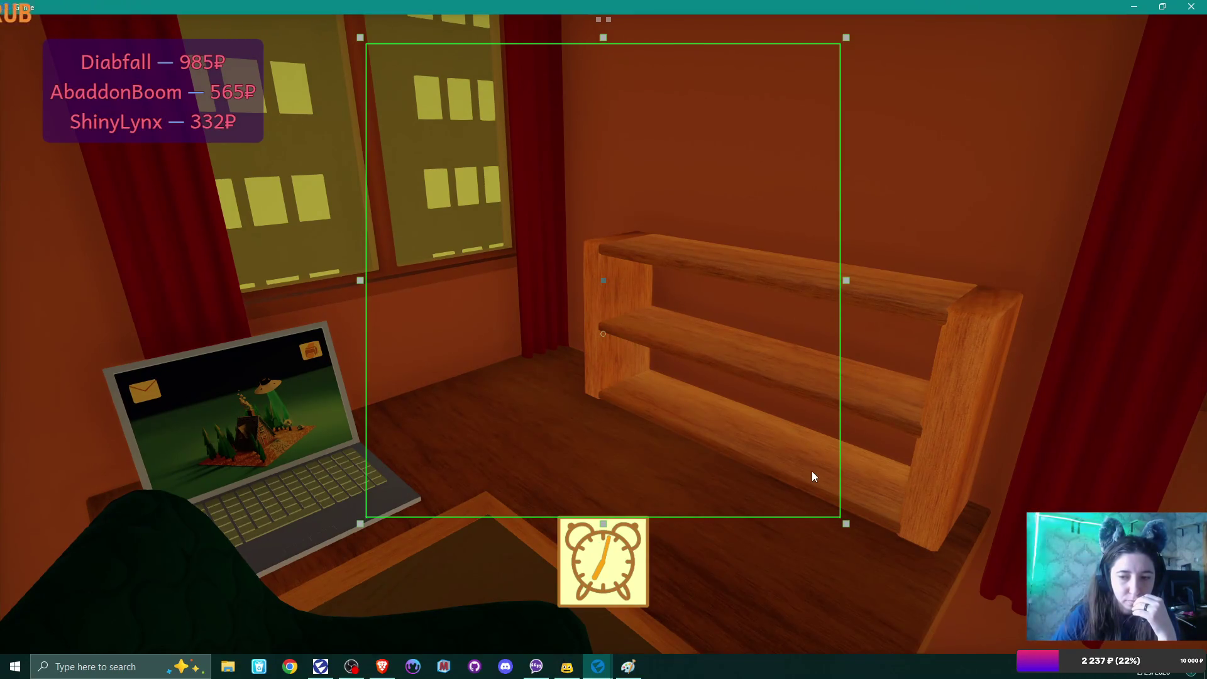
left_click(1163, 8)
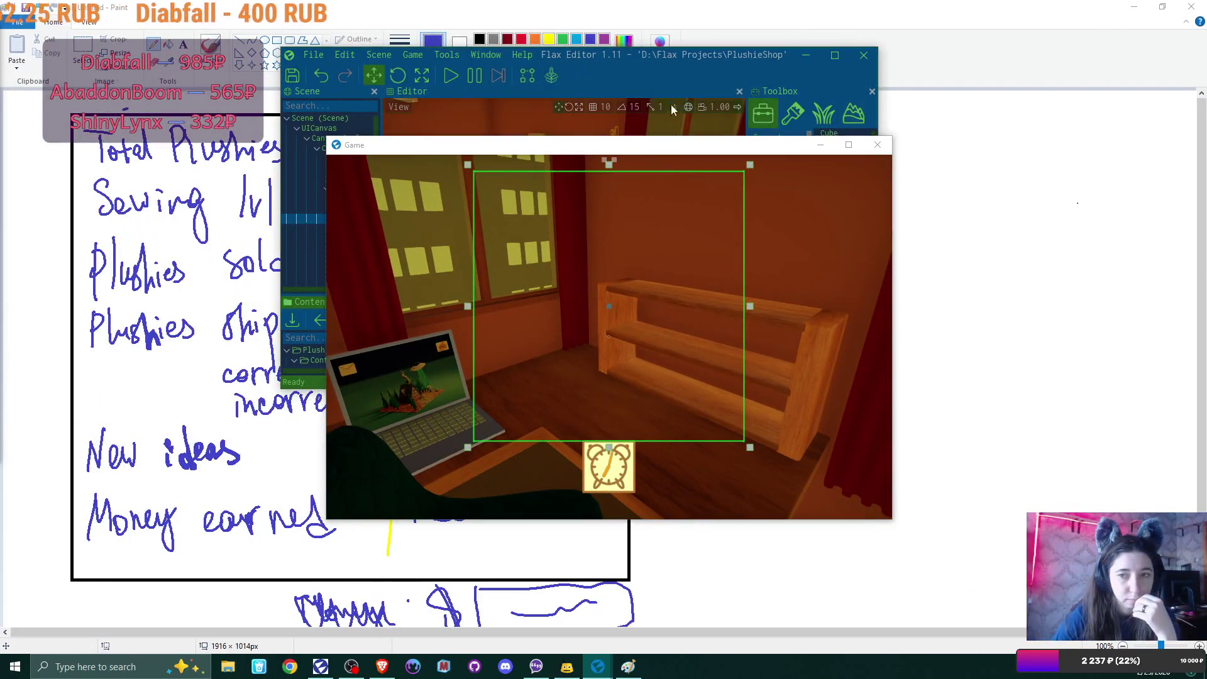
left_click(834, 55)
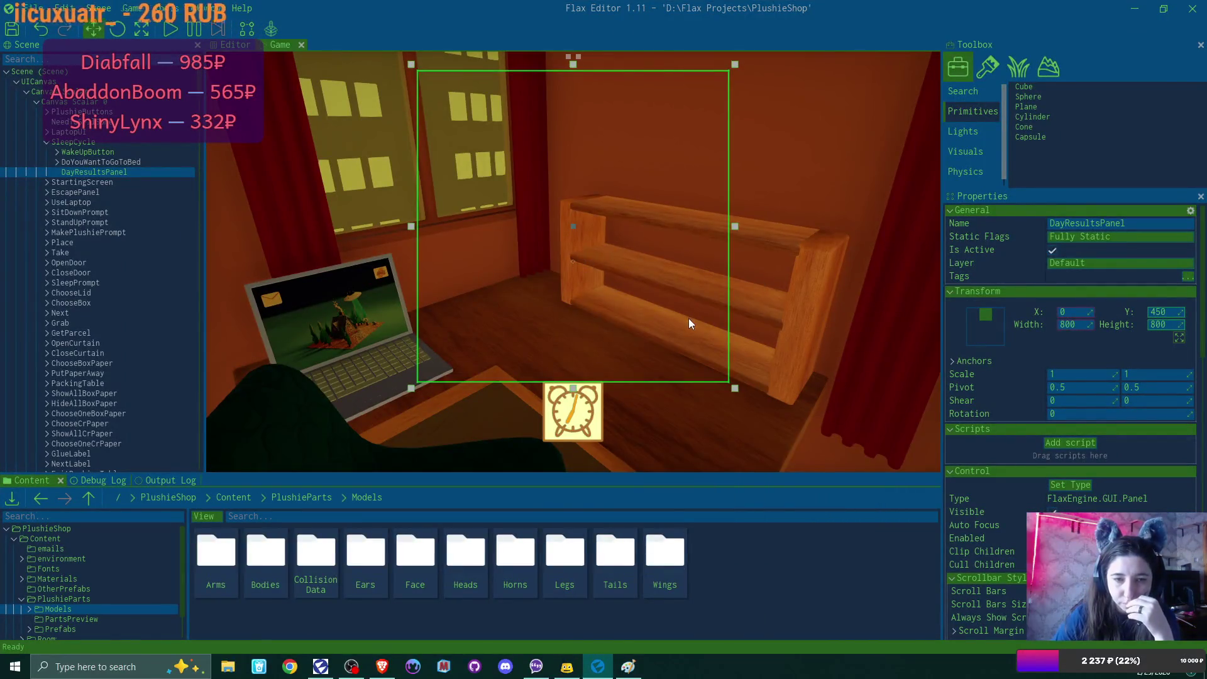
Step: Resize WakeUpButton to 100 × 100 at Y -100, then reselect DayResultsPanel
left_click(116, 152)
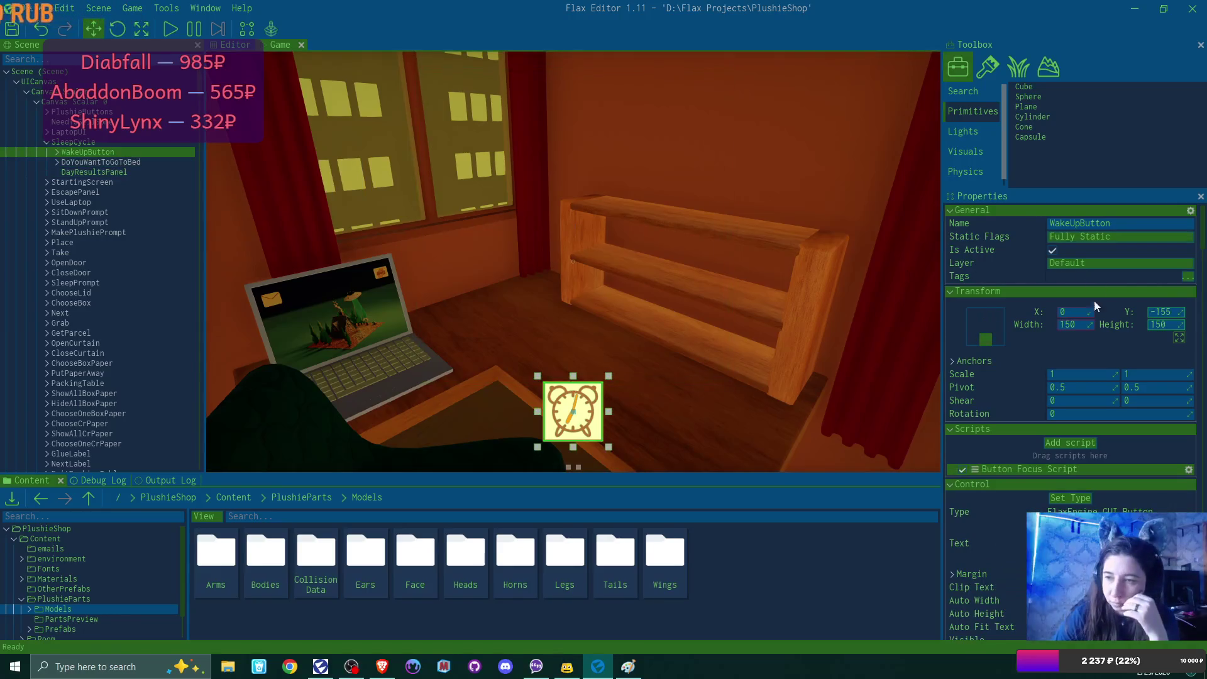
left_click_drag(1089, 325, 1172, 314)
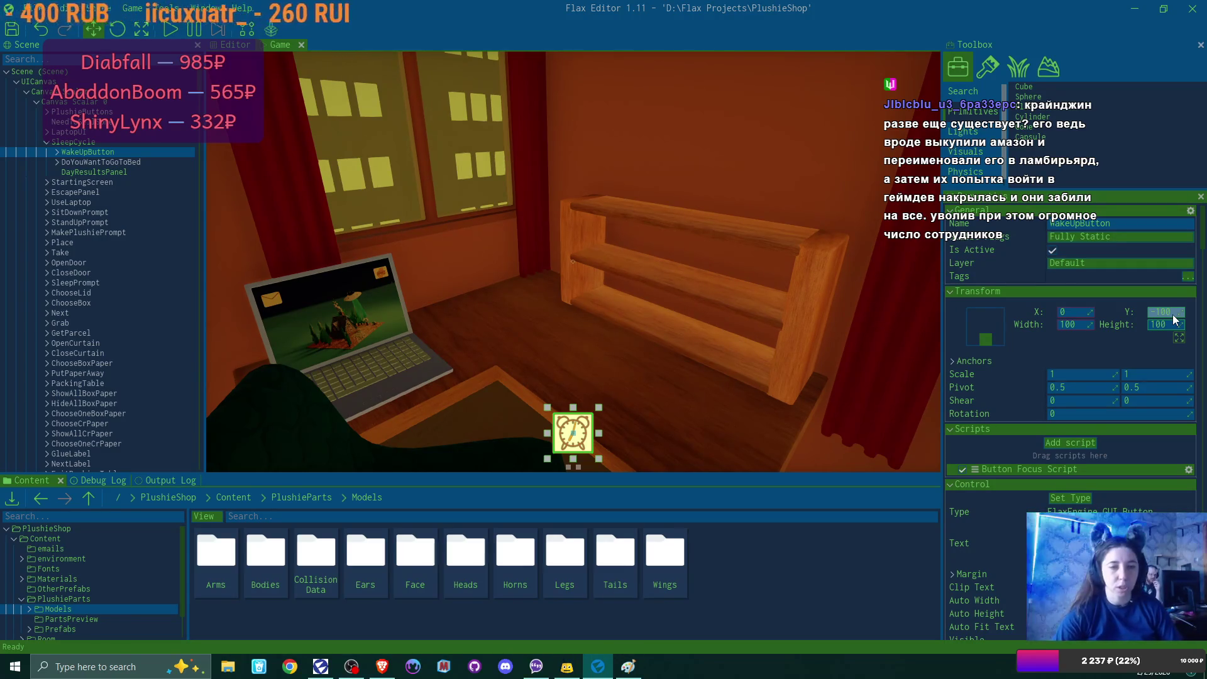
left_click(857, 293)
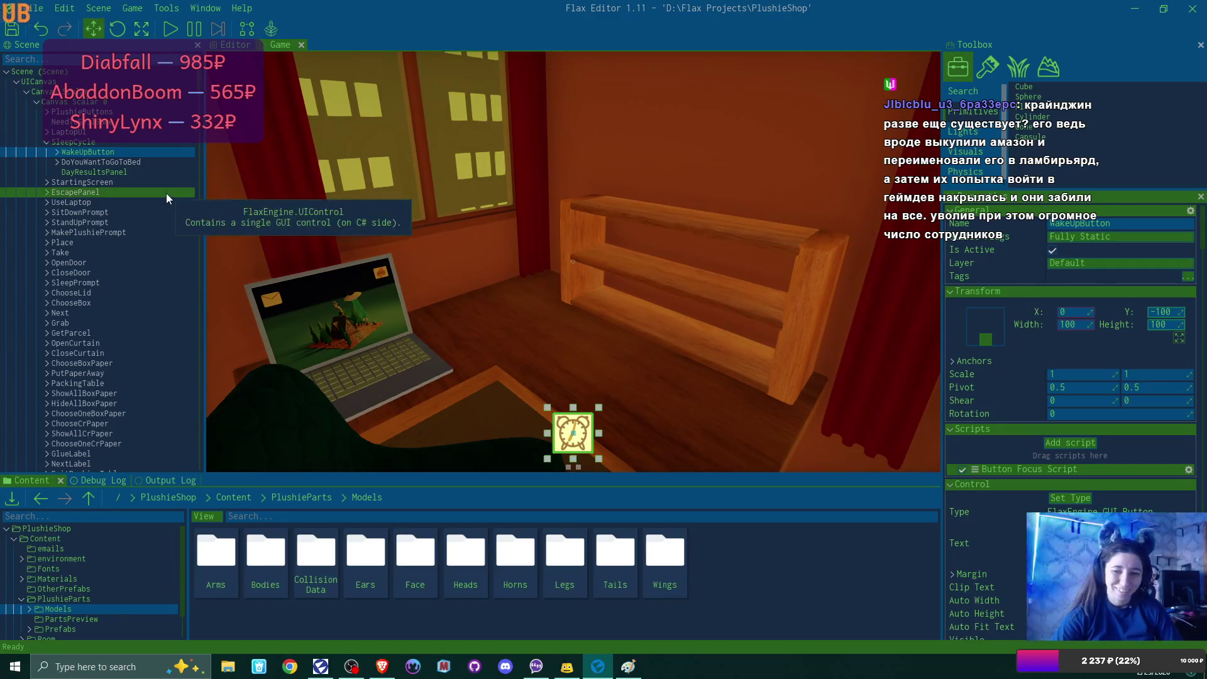
left_click(141, 171)
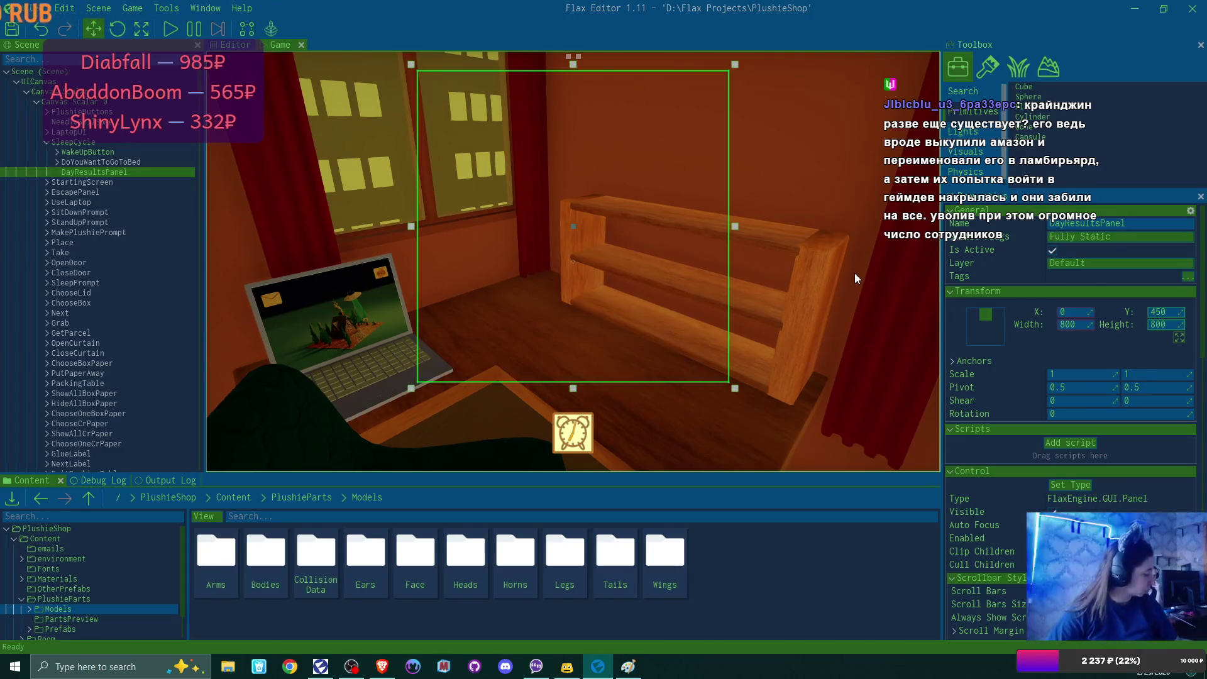
left_click(628, 666)
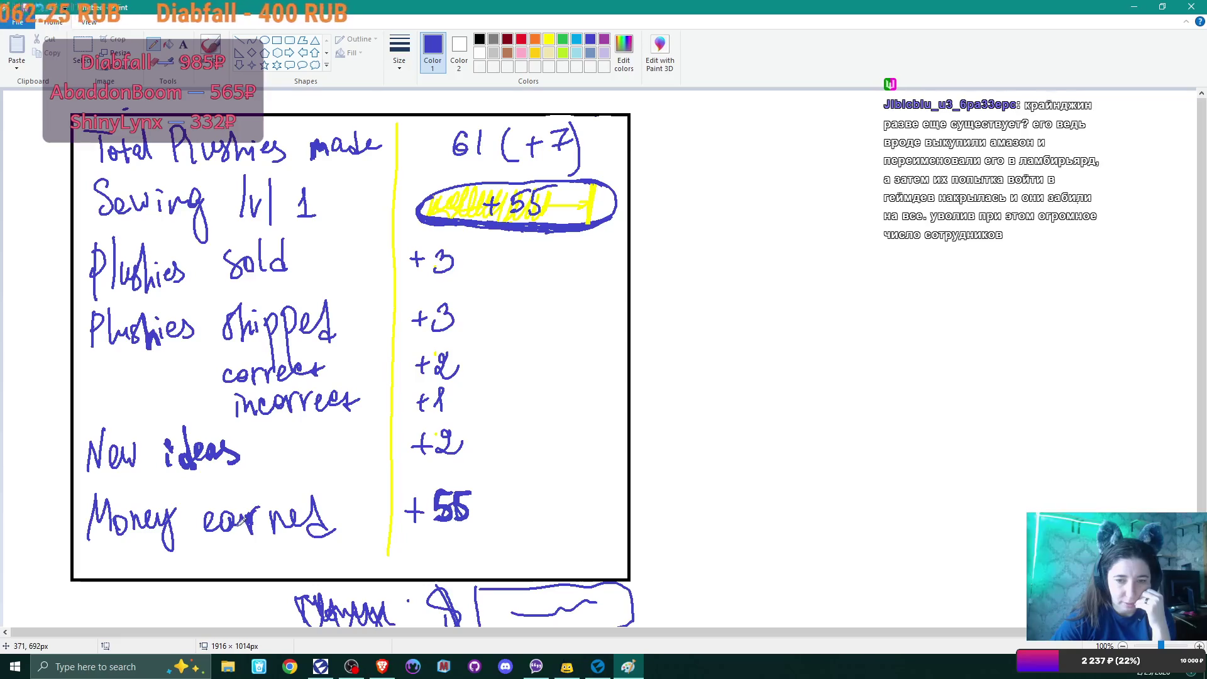
left_click(1135, 7)
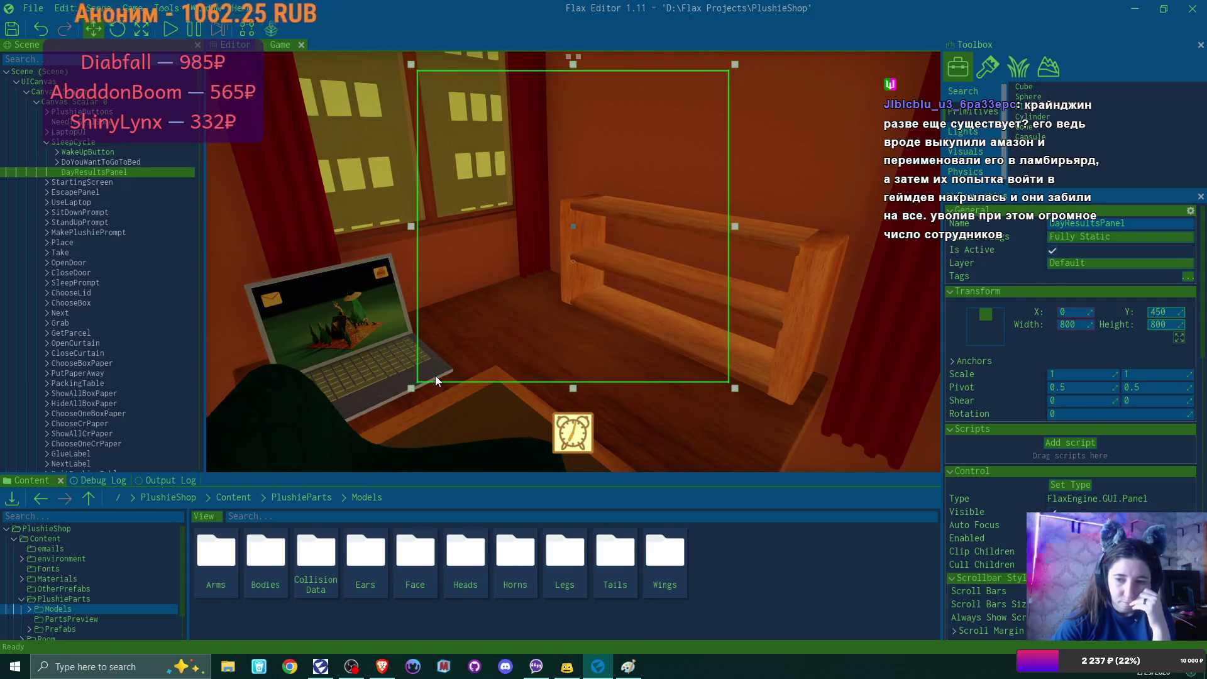
left_click(422, 402)
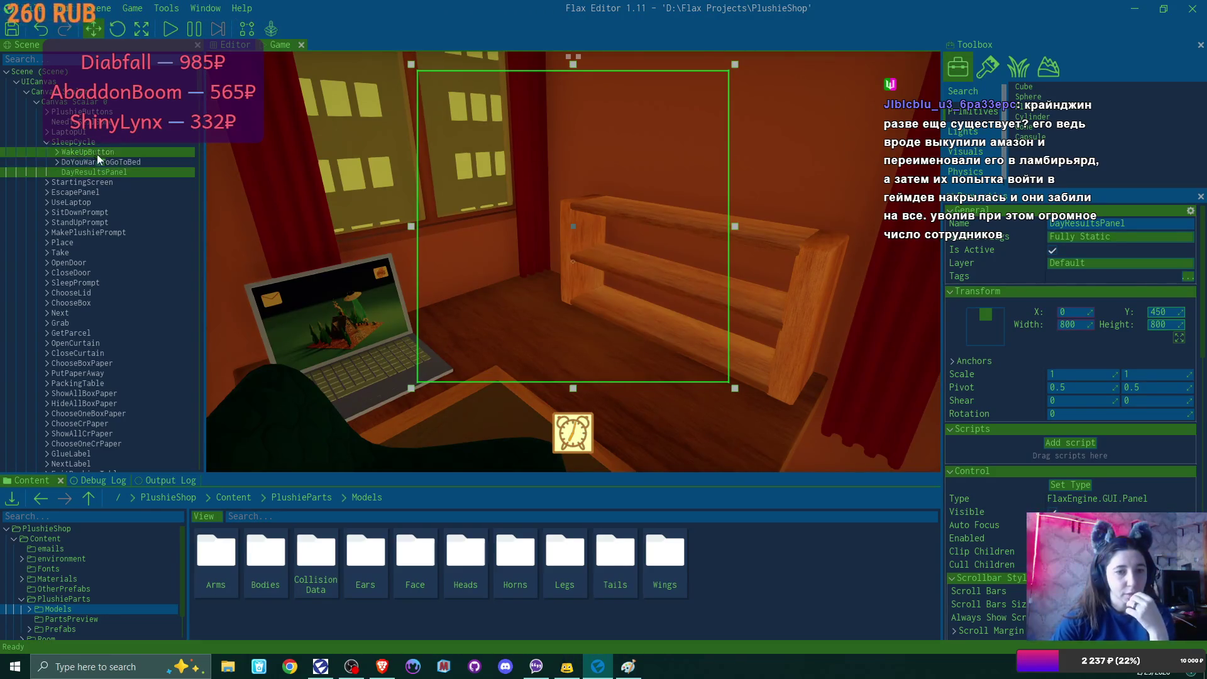
Step: Parent WakeUpButton under DayResultsPanel and give the panel an opaque green background (24974EFF)
double_click(94, 171)
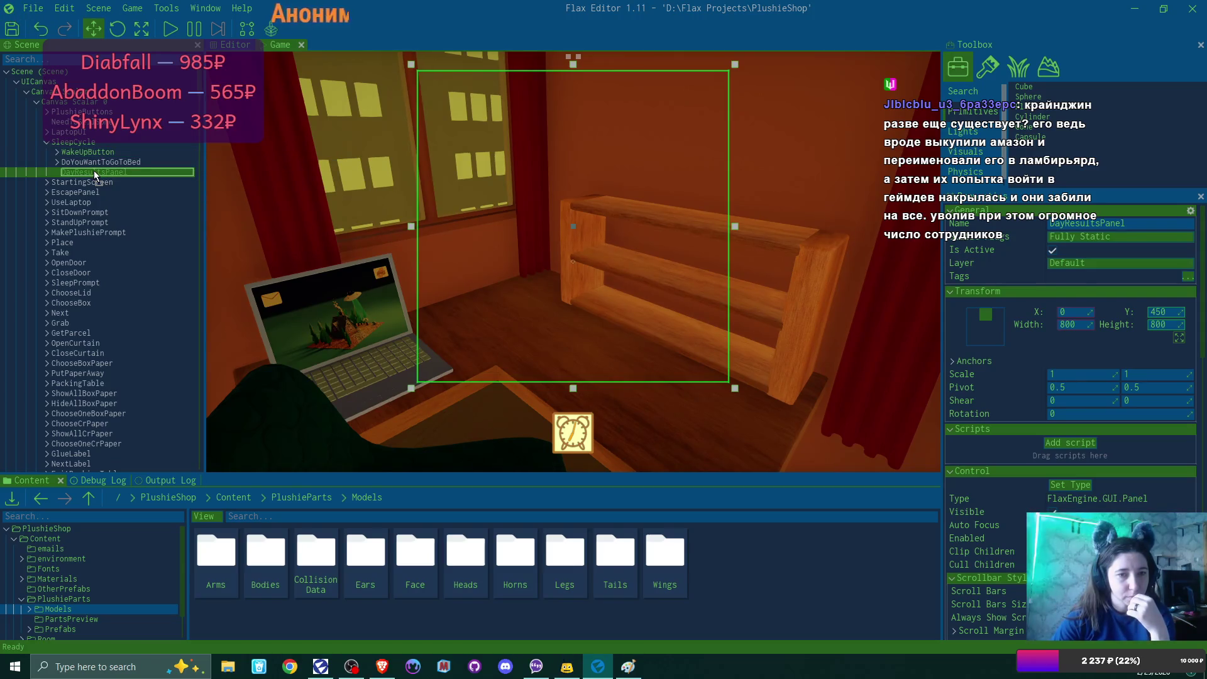
left_click_drag(93, 171, 93, 171)
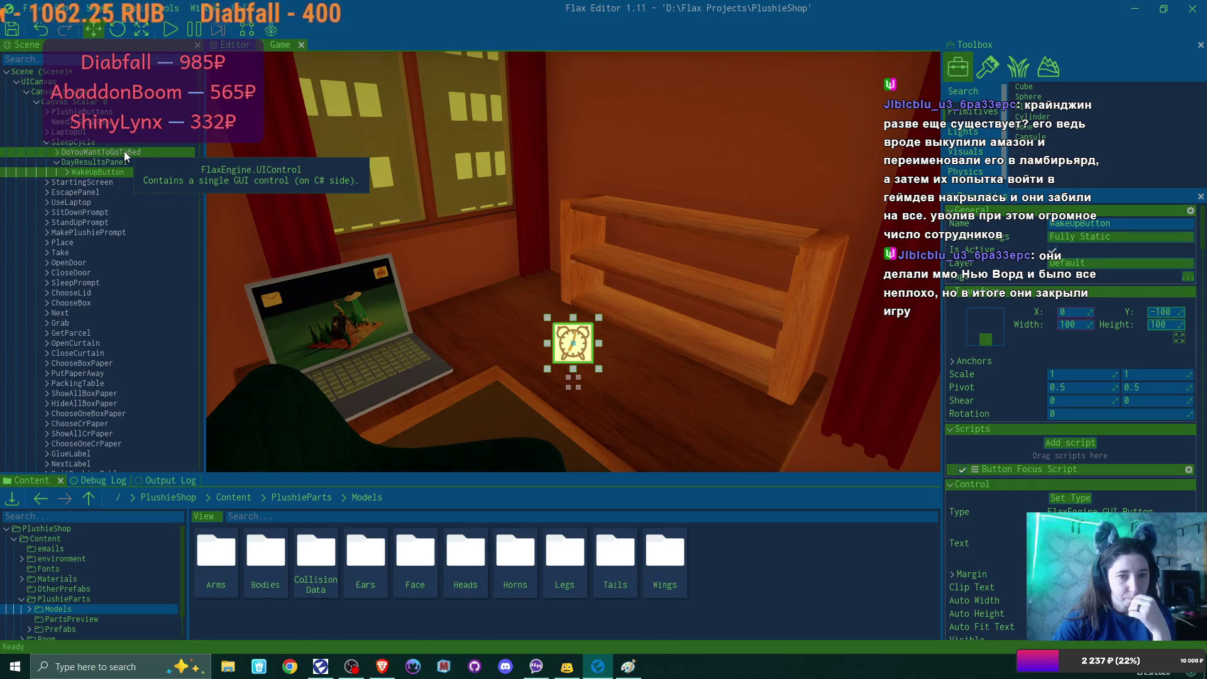
left_click(119, 161)
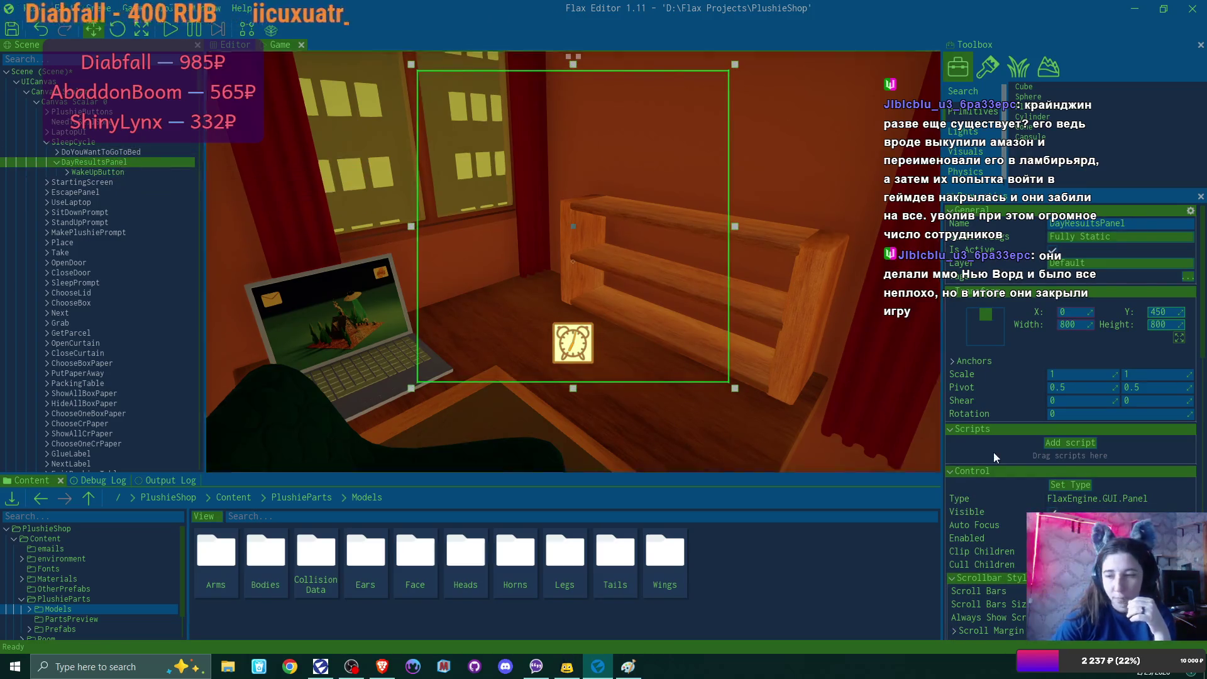
scroll(995, 457, "down", 5)
left_click(1120, 524)
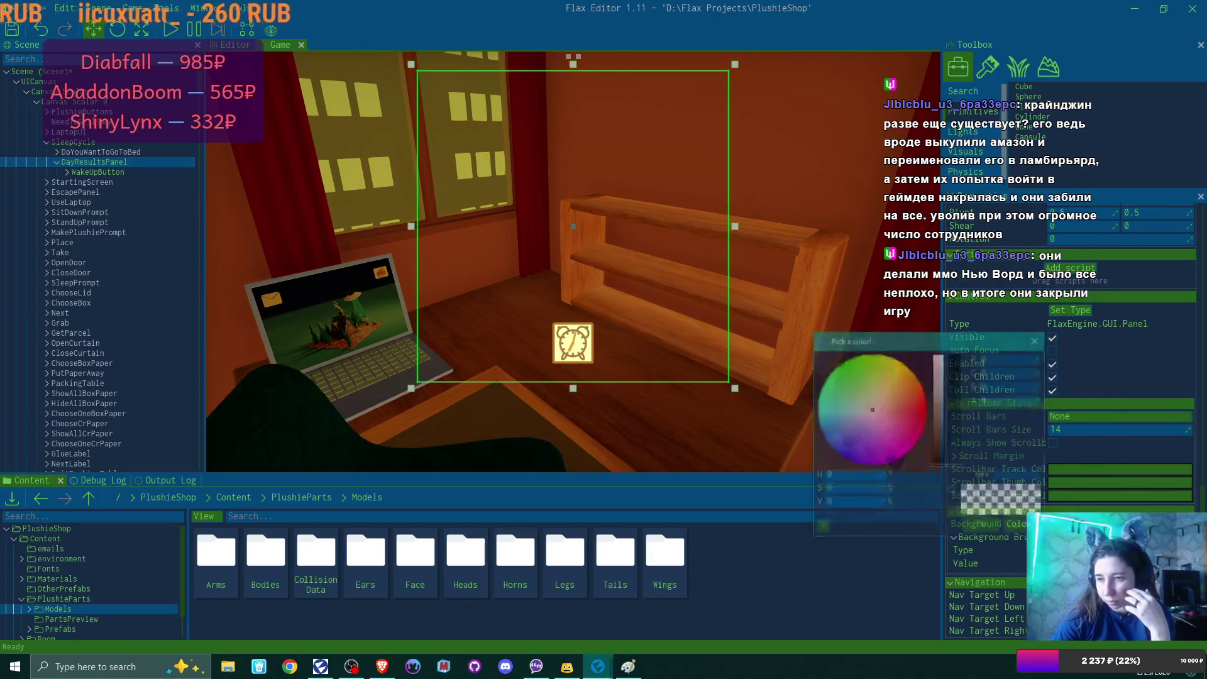
left_click(956, 395)
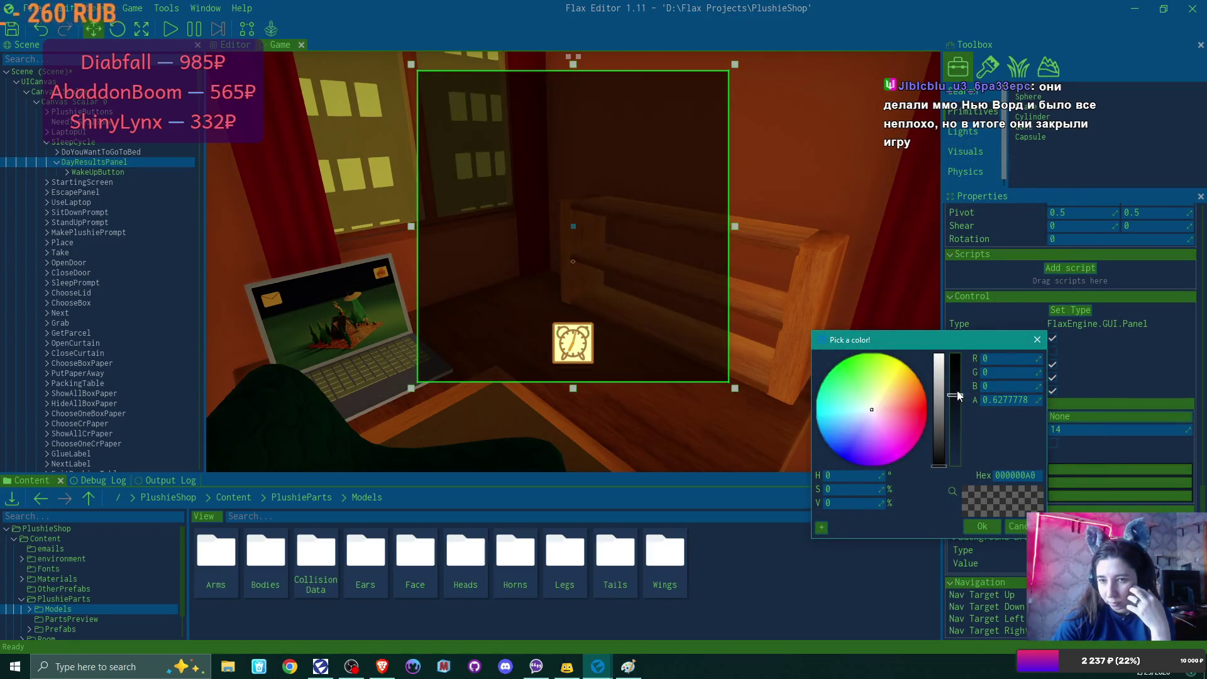
left_click_drag(959, 395, 956, 374)
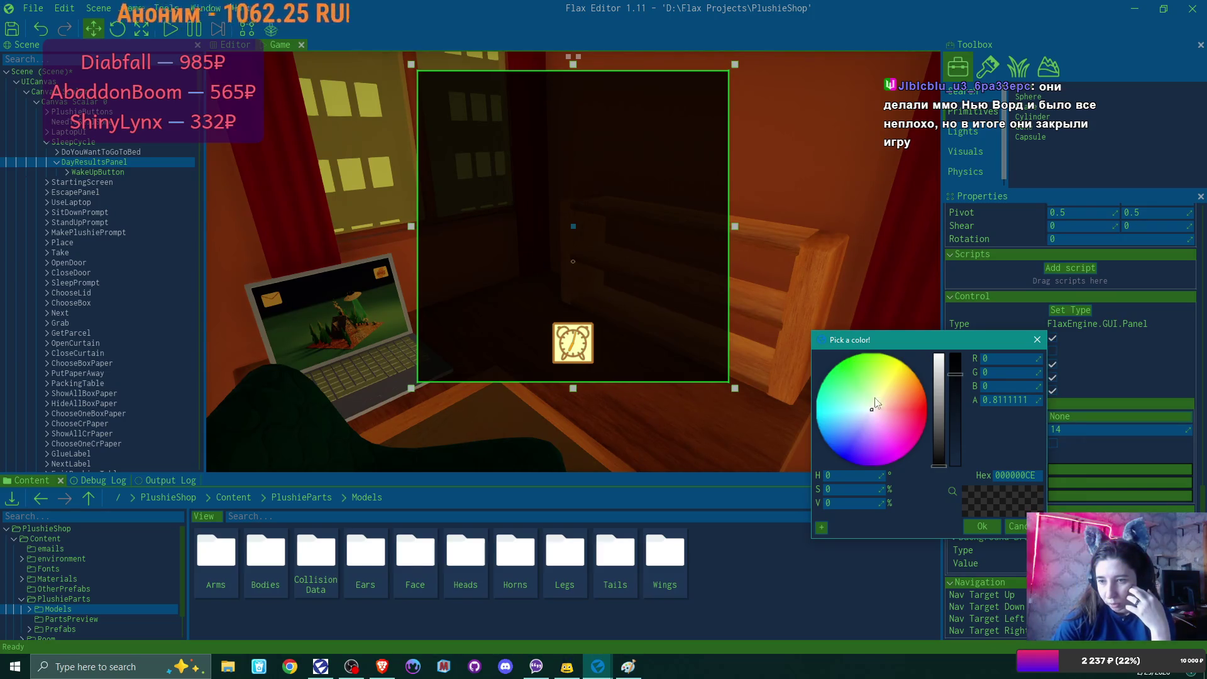
left_click(939, 398)
left_click_drag(887, 399, 866, 386)
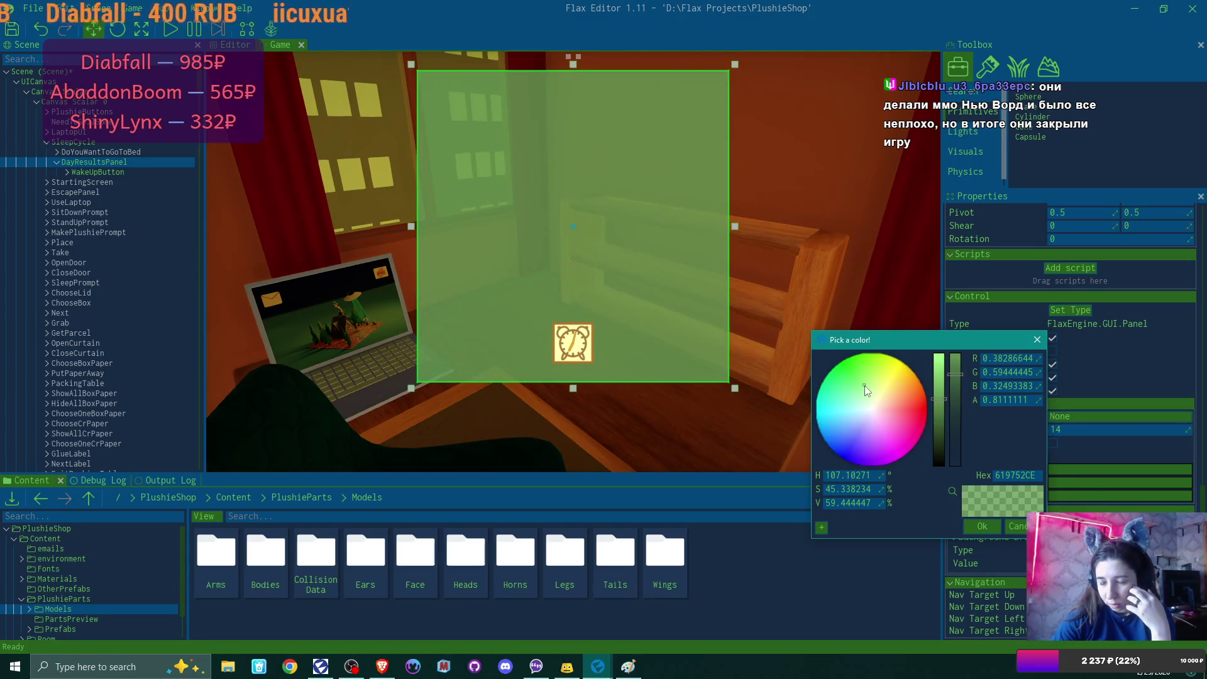
mouse_move(865, 386)
left_mouse_down()
mouse_move(844, 433)
mouse_move(821, 409)
left_mouse_up()
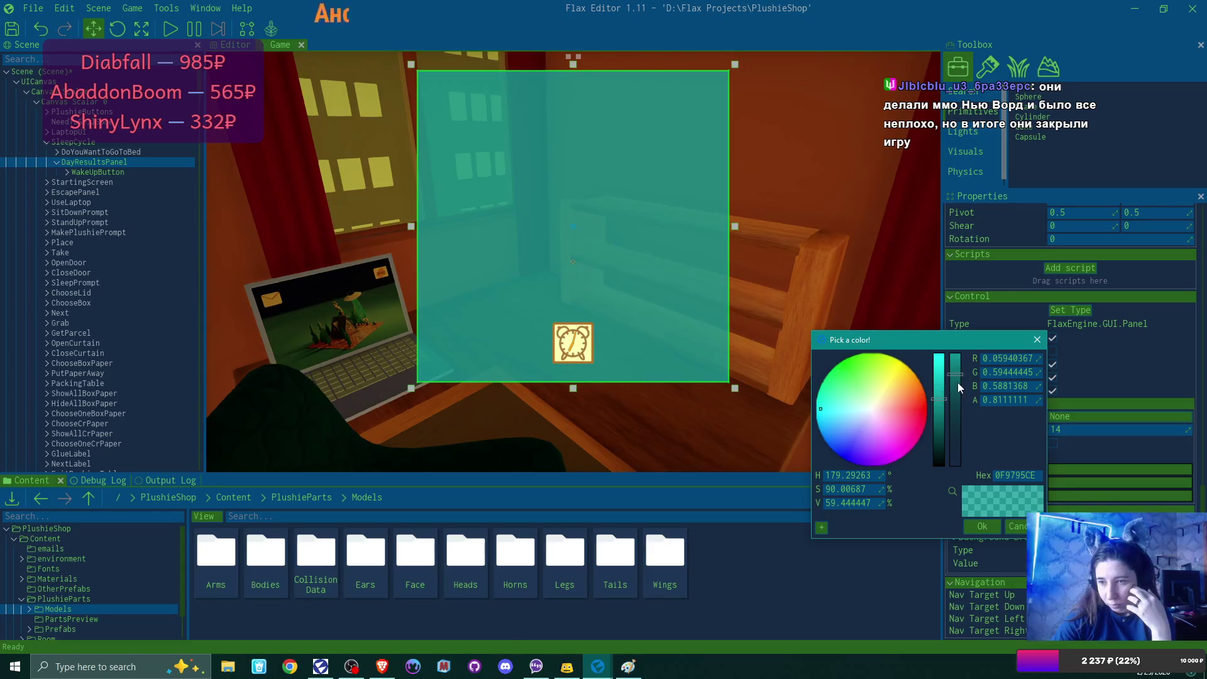
left_click_drag(959, 383, 957, 345)
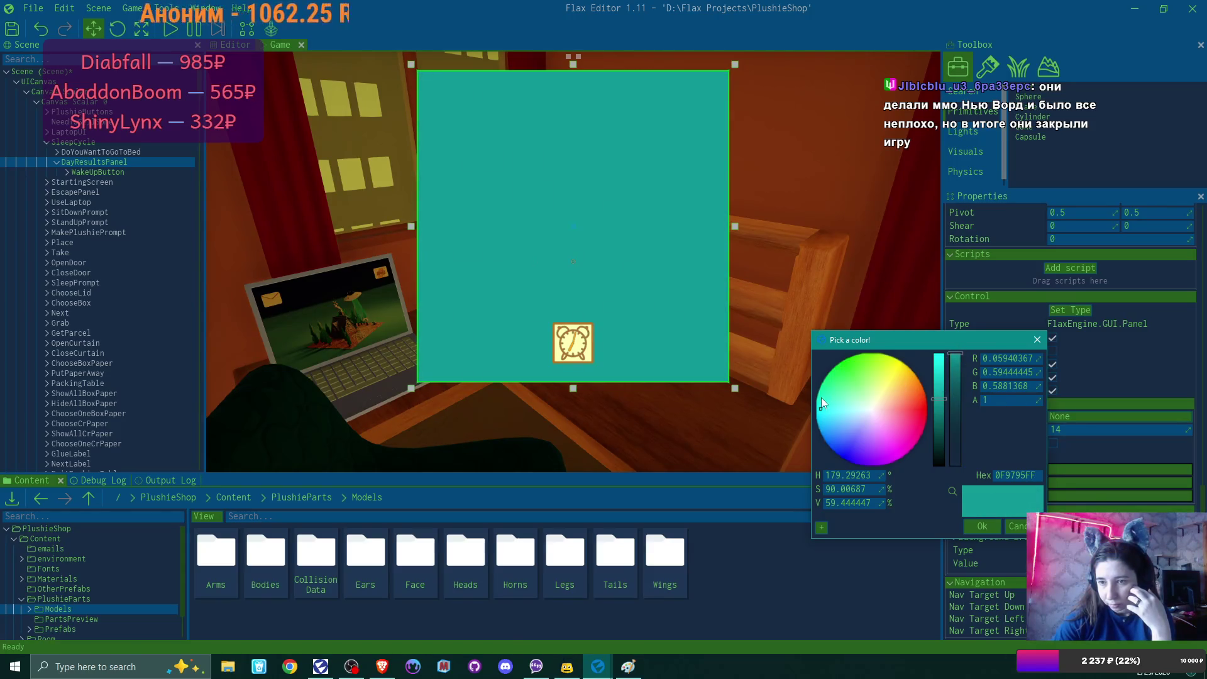
left_click_drag(822, 408, 838, 384)
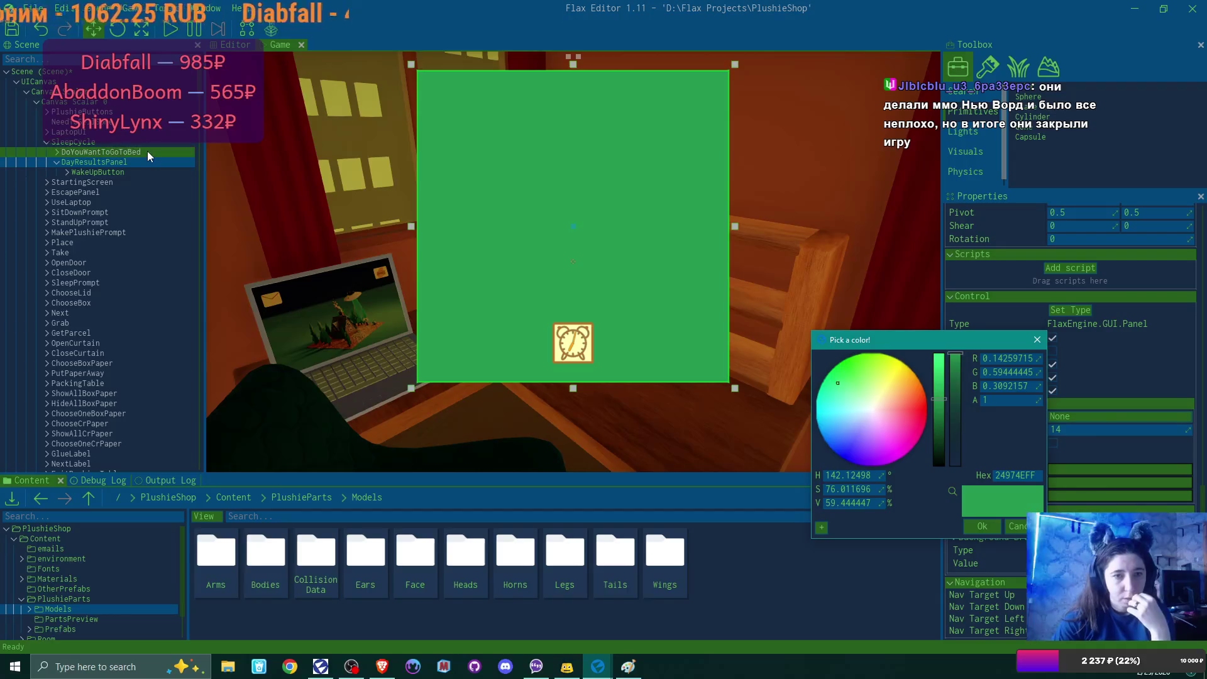
Step: Make SleepCycle's dark navy background fully opaque with alpha 1
left_click(147, 150)
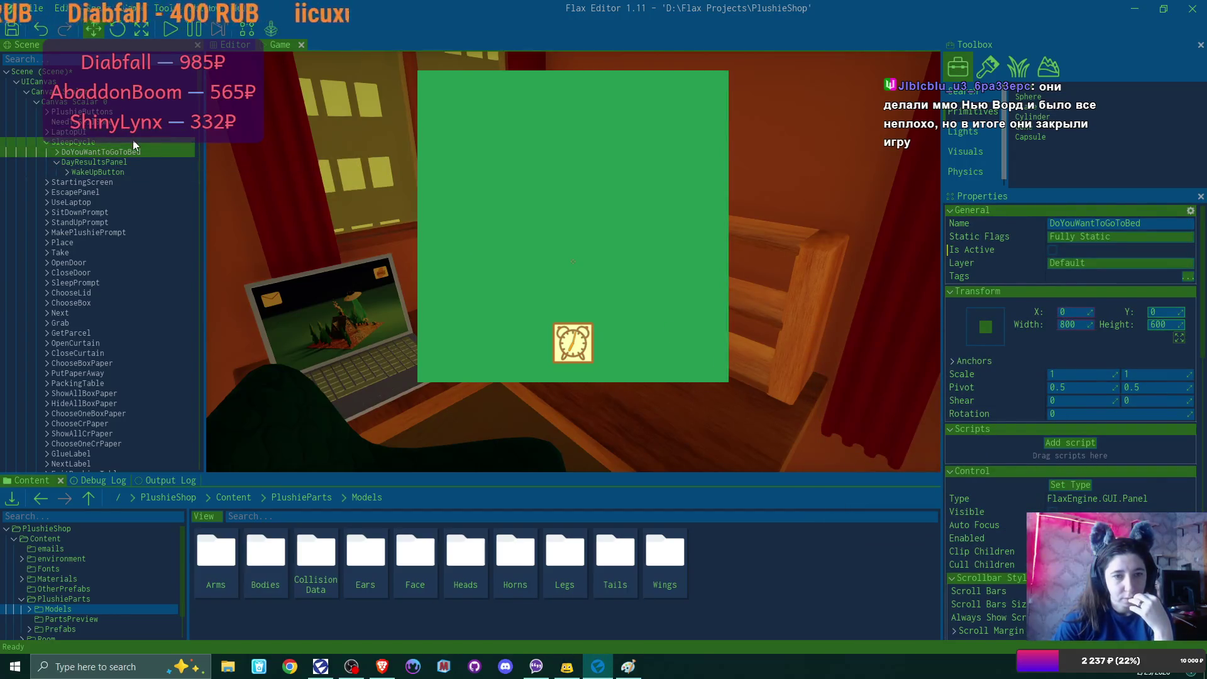
left_click(133, 142)
left_click(1122, 494)
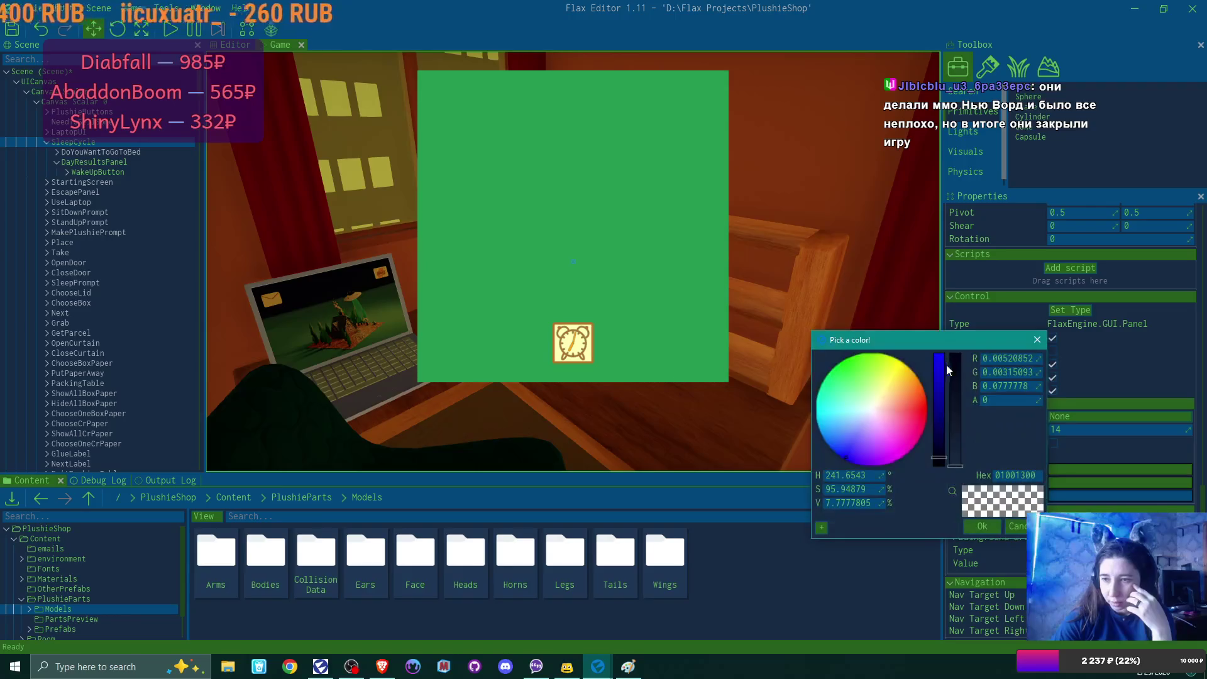
left_click_drag(951, 370, 953, 322)
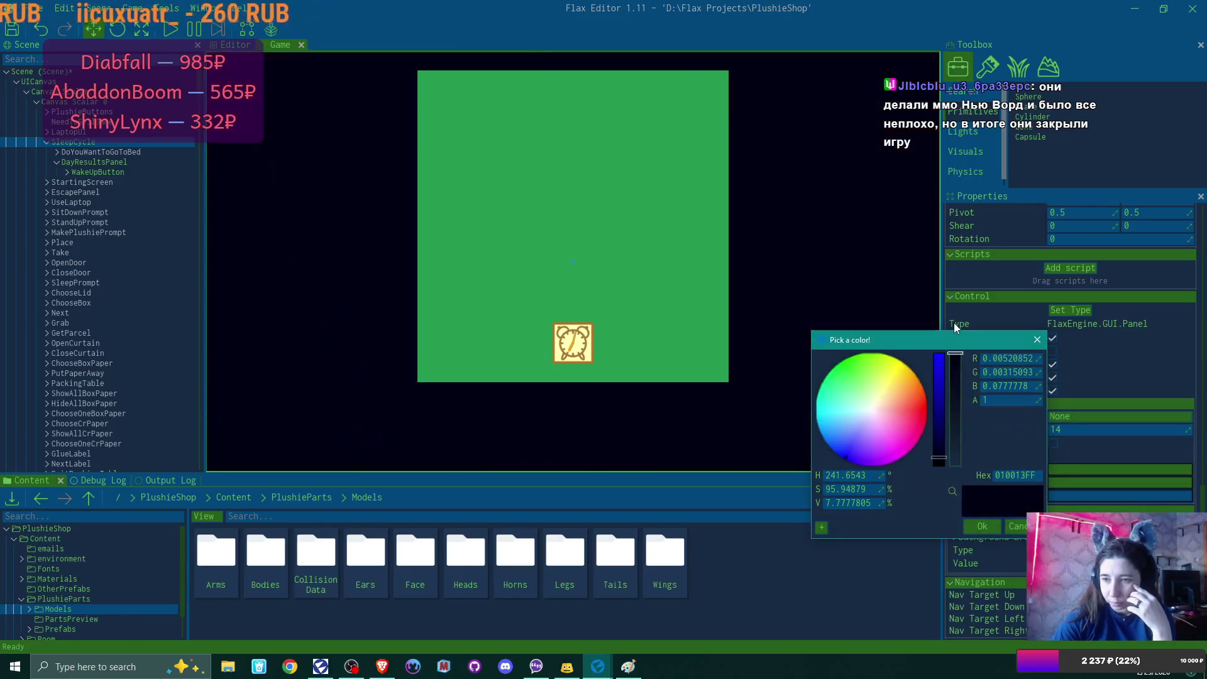
left_click(982, 527)
left_click(101, 161)
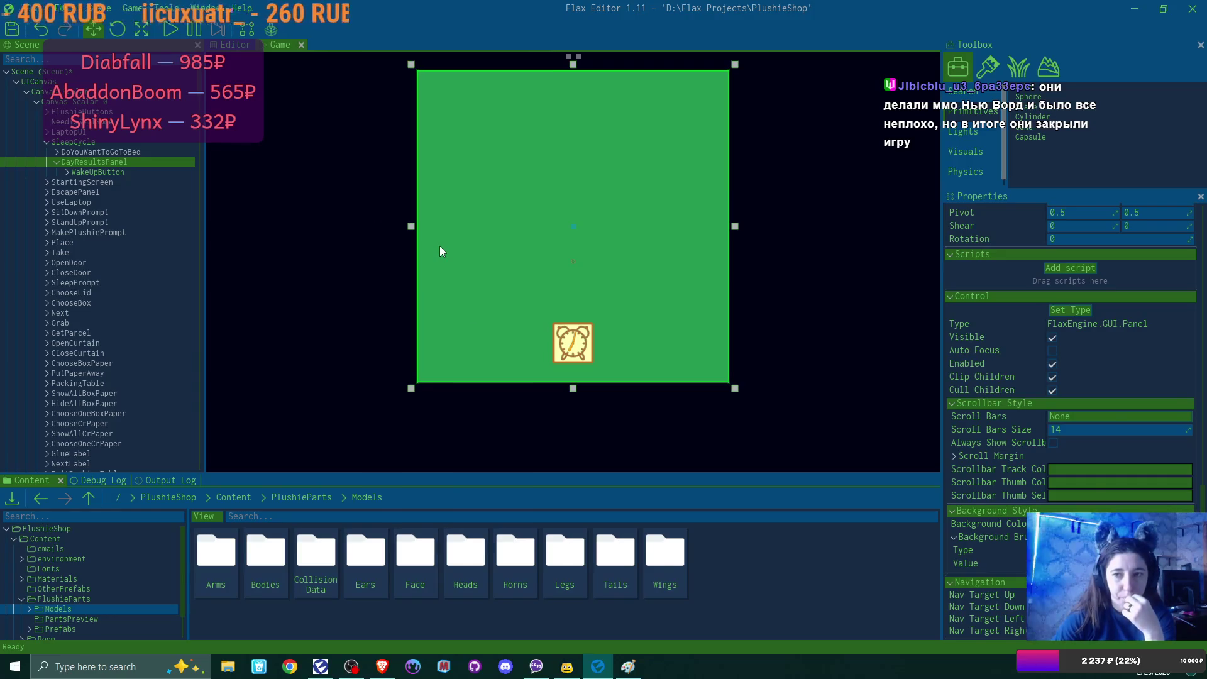
Step: Anchor DayResultsPanel to the middle centre and set its Y to 0
scroll(1135, 368, "up", 5)
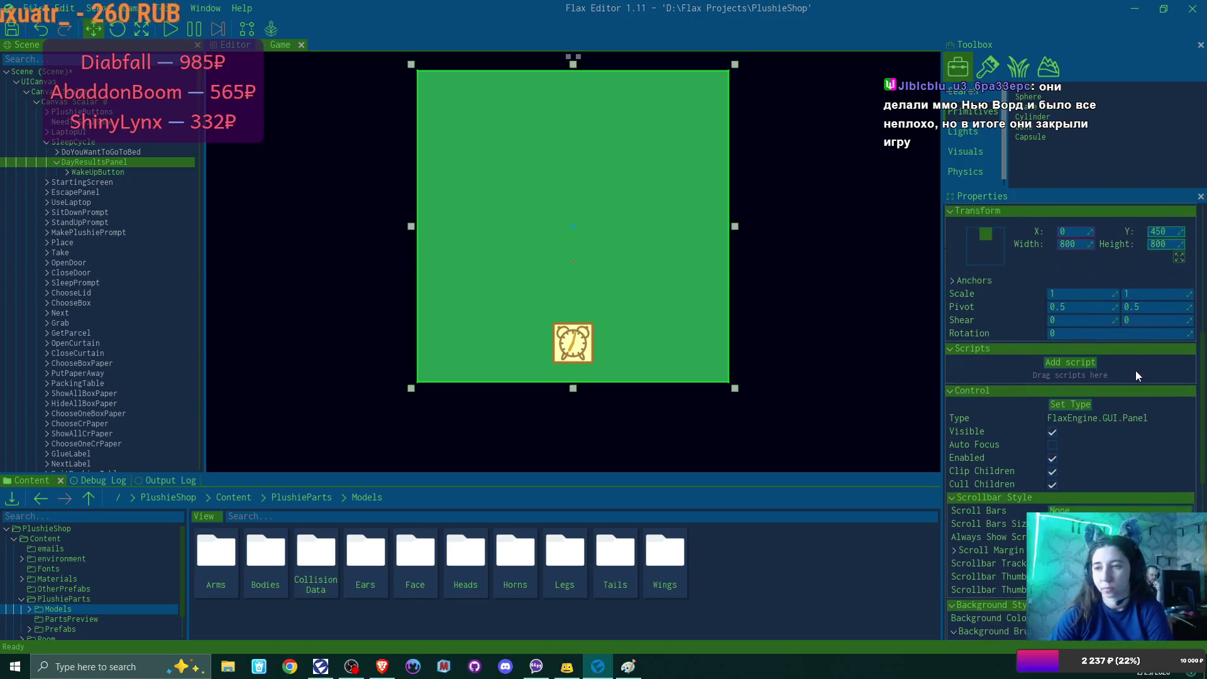
left_click(974, 283)
left_click(1028, 359)
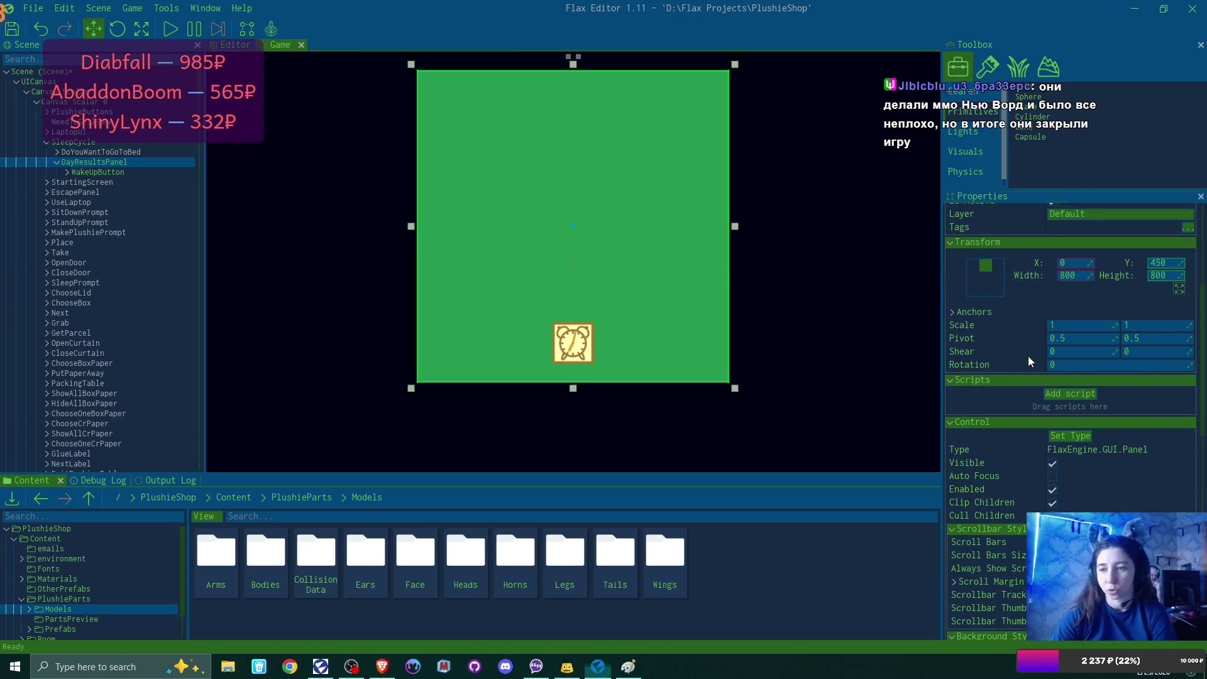
left_click(1159, 266)
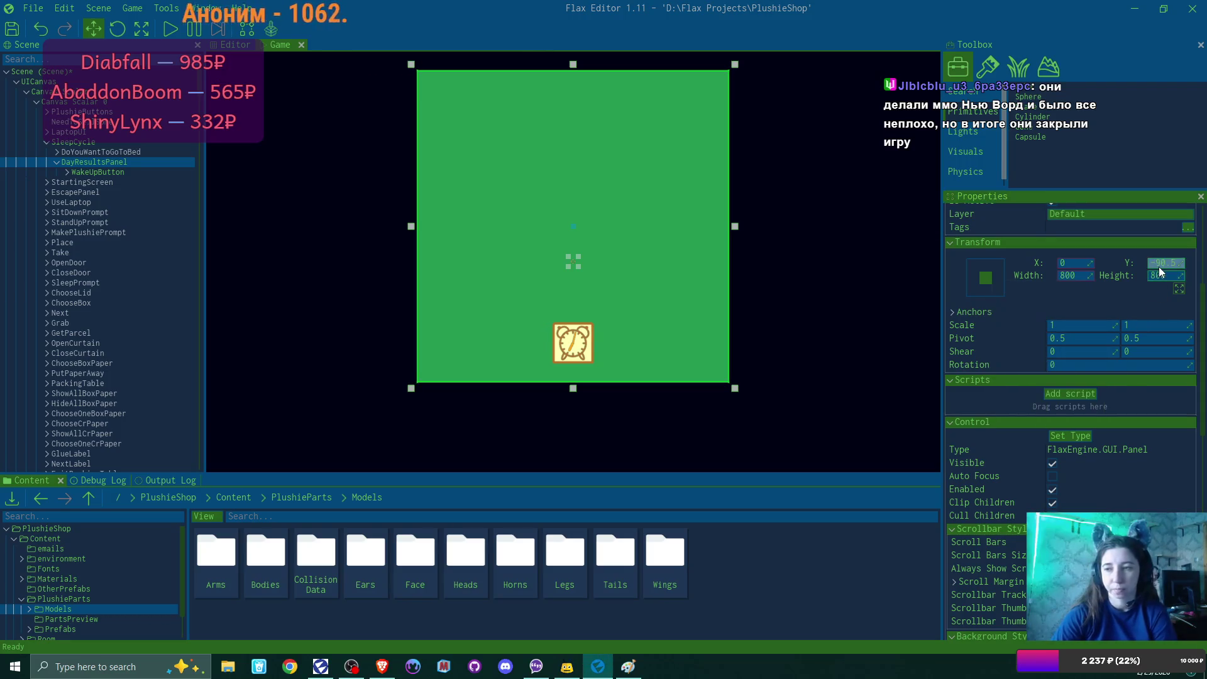
type("053")
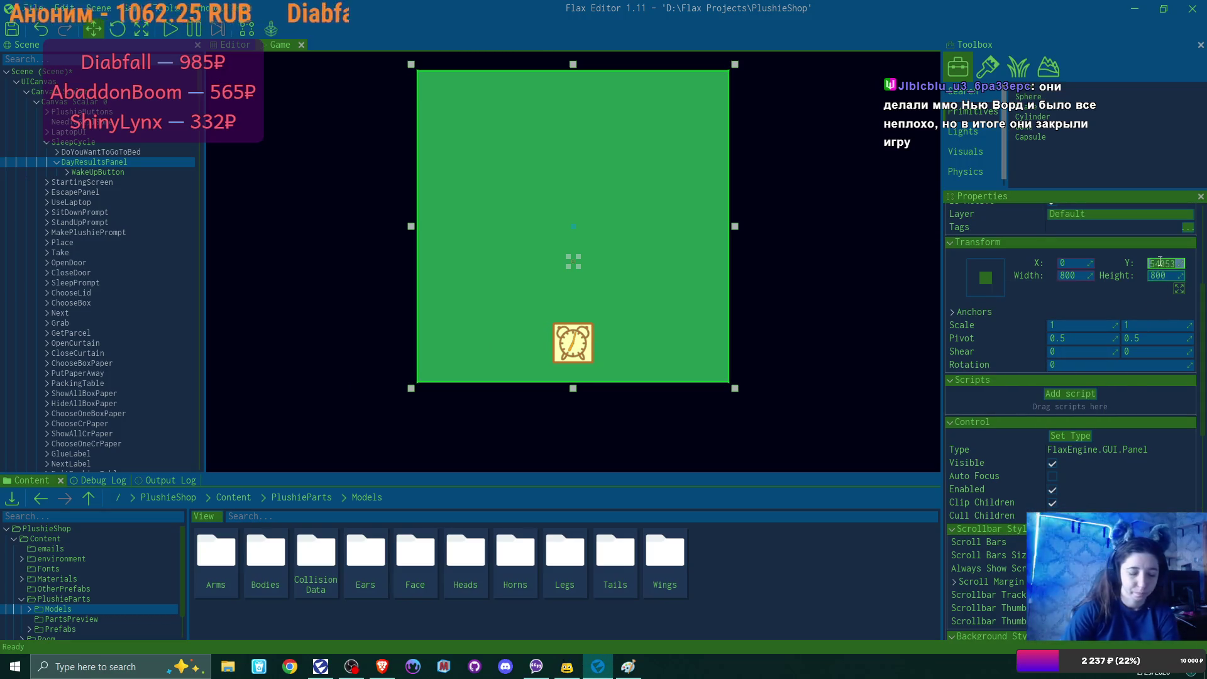
key("Return")
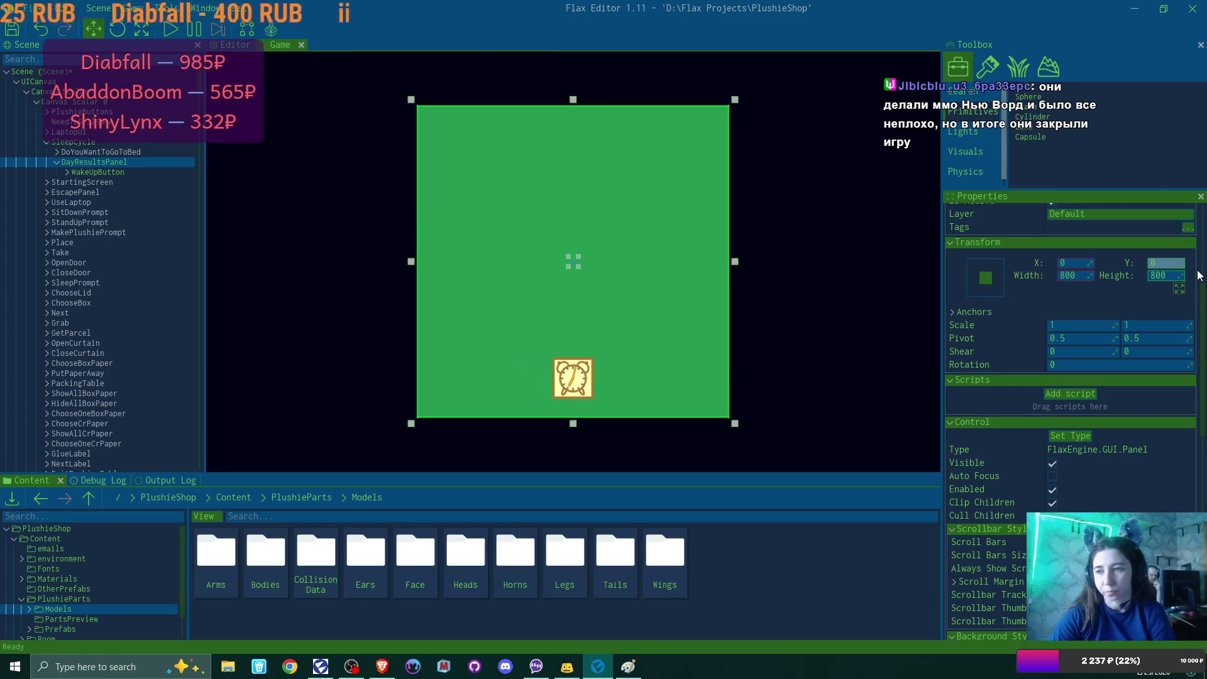
Step: Size DayResultsPanel to 1000 wide by 1000 tall
left_click(1177, 275)
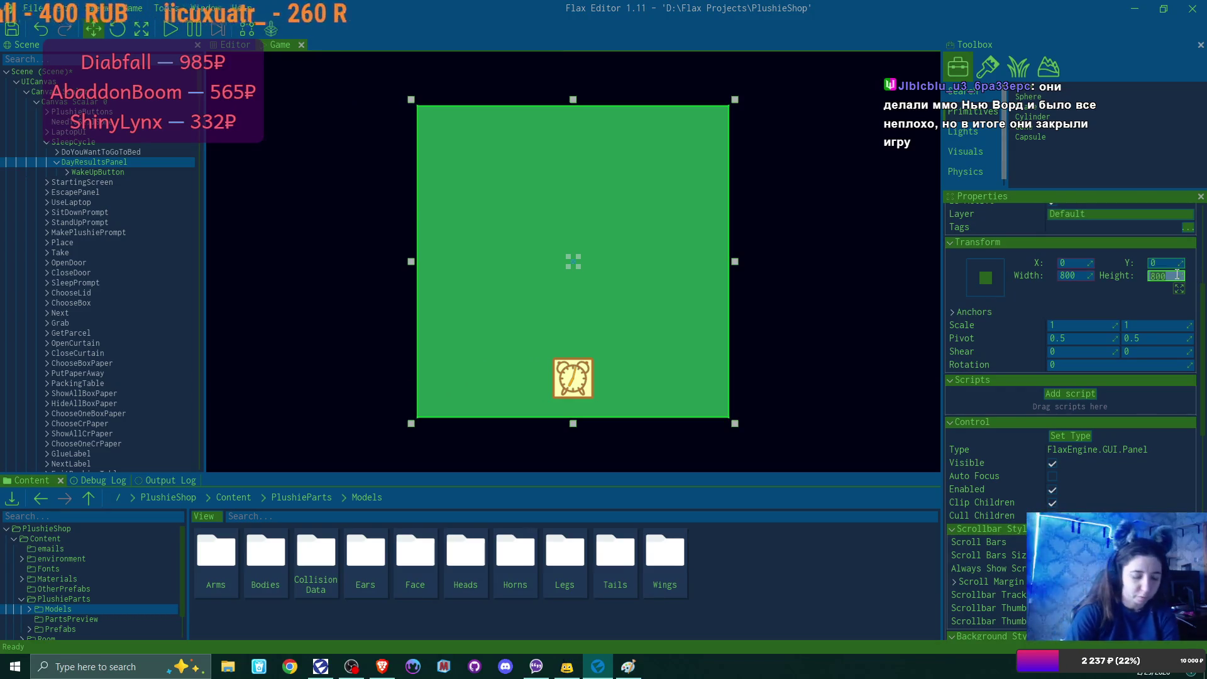
type("1000")
key("Return")
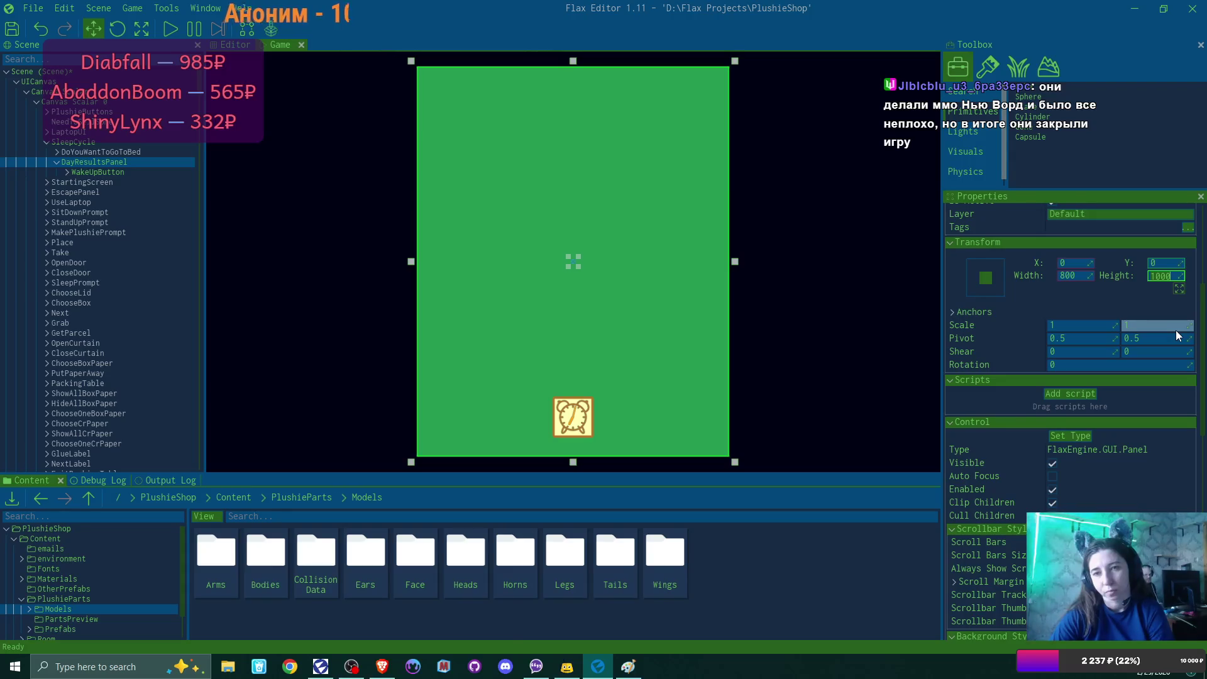
left_click(1083, 274)
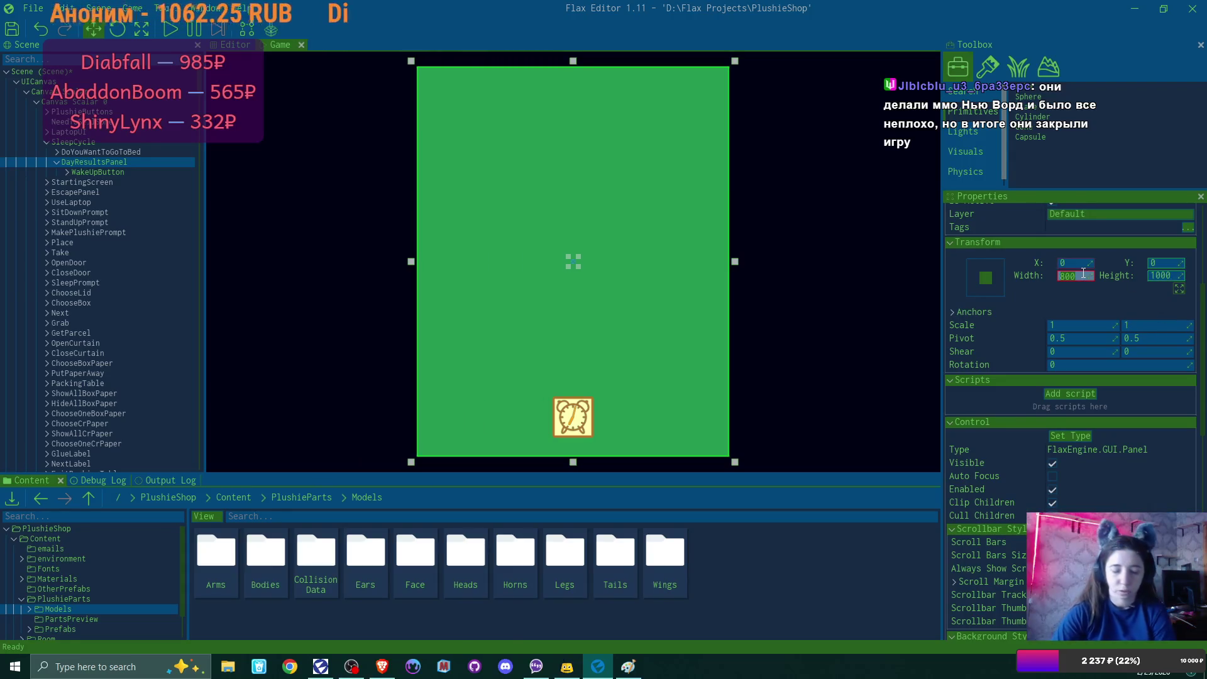
type("1000")
key("Return")
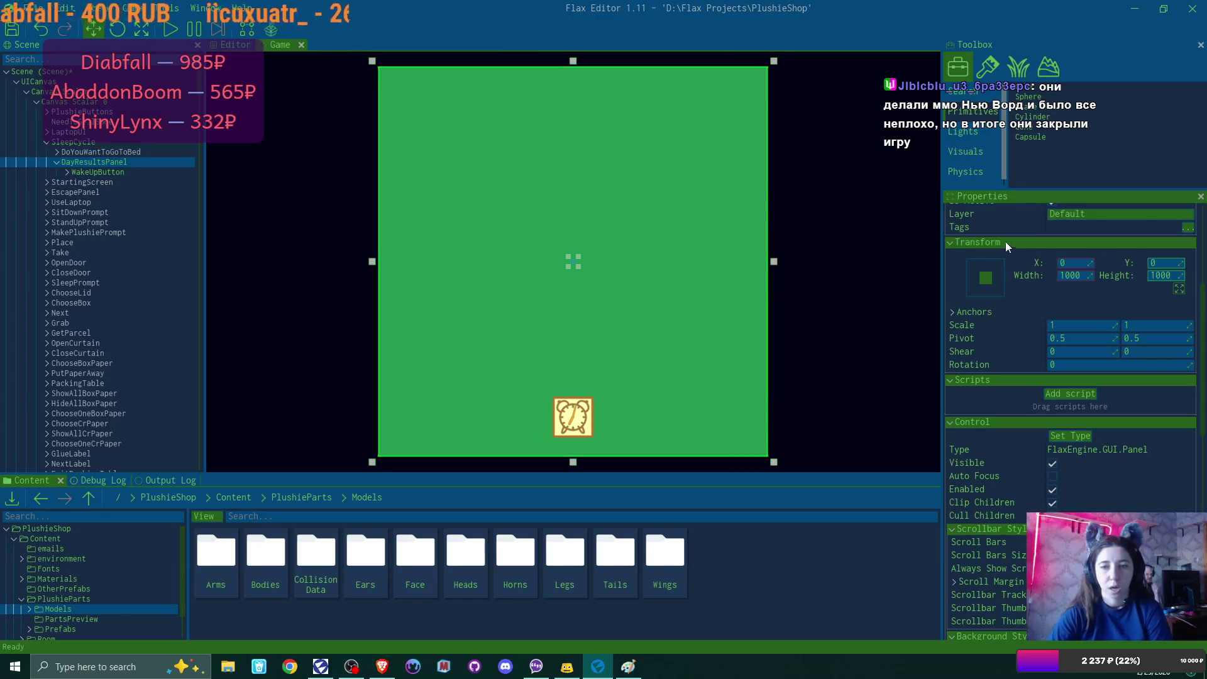
scroll(1069, 315, "down", 4)
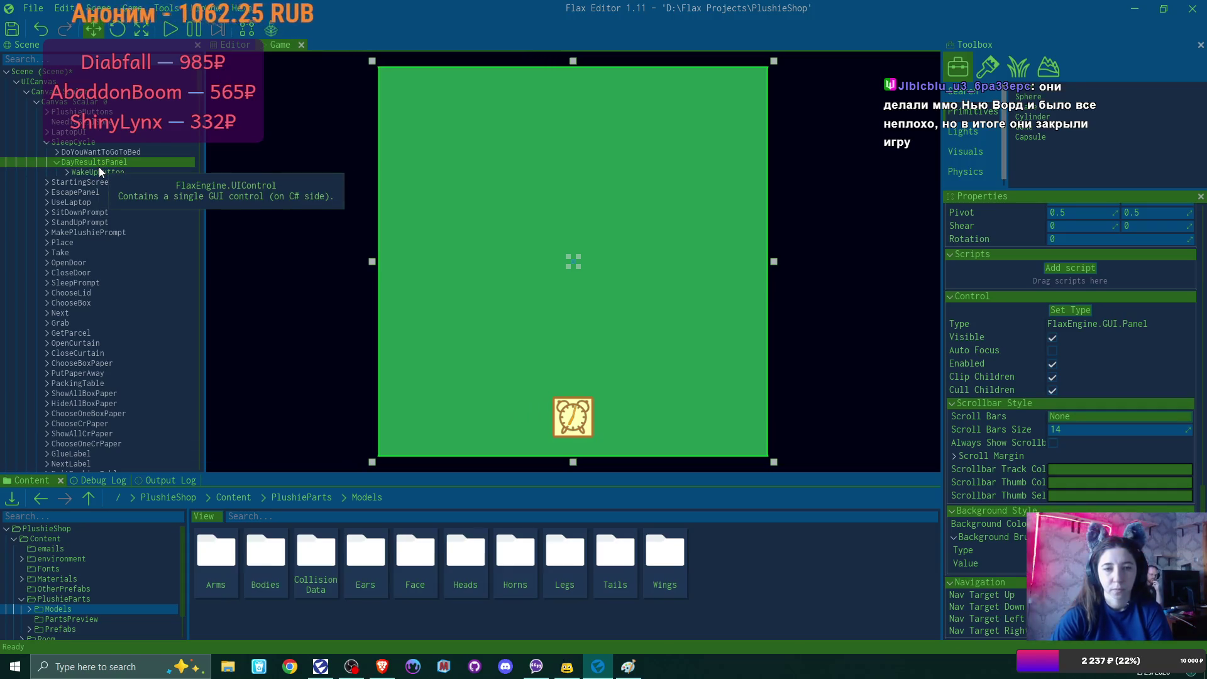
Step: Move WakeUpButton to Y -55, then bring up DayResultsPanel's context menu
left_click(114, 172)
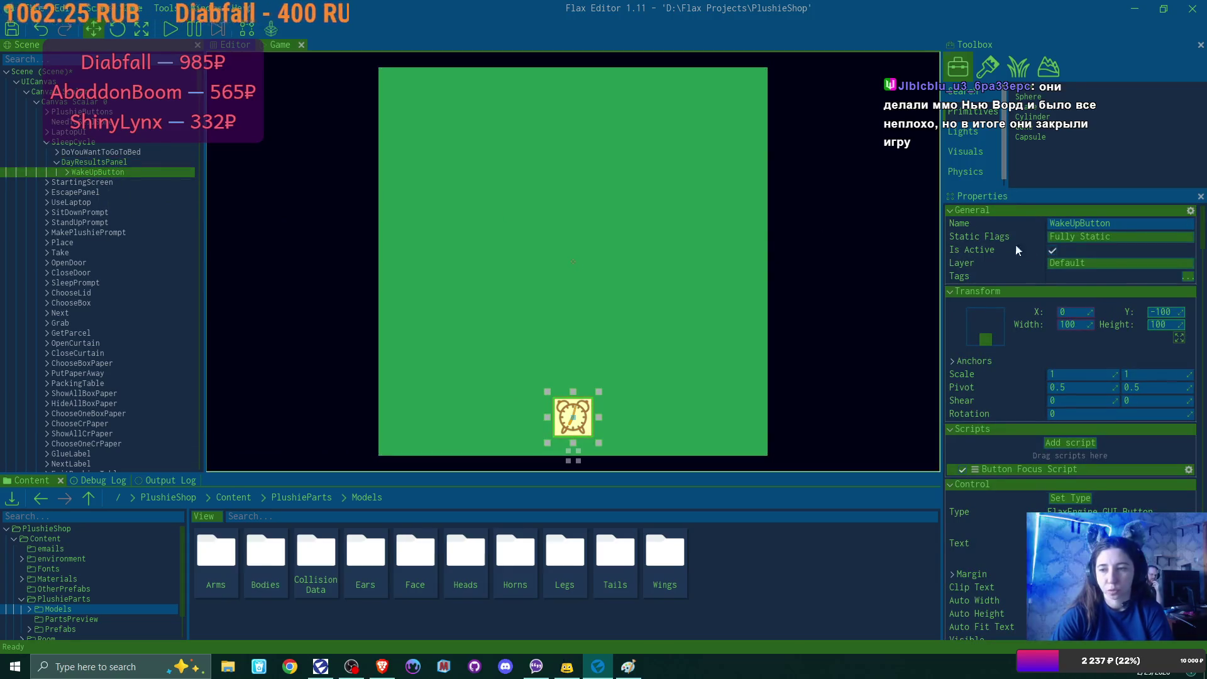
left_click(1180, 311)
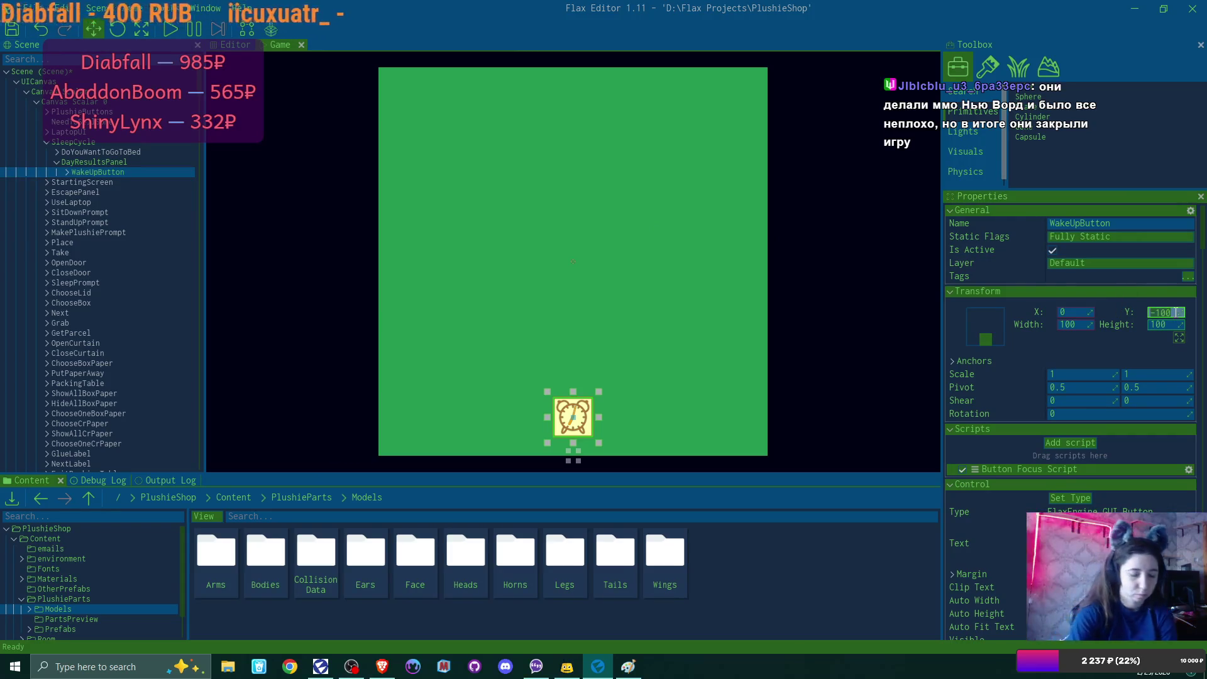
type("-55")
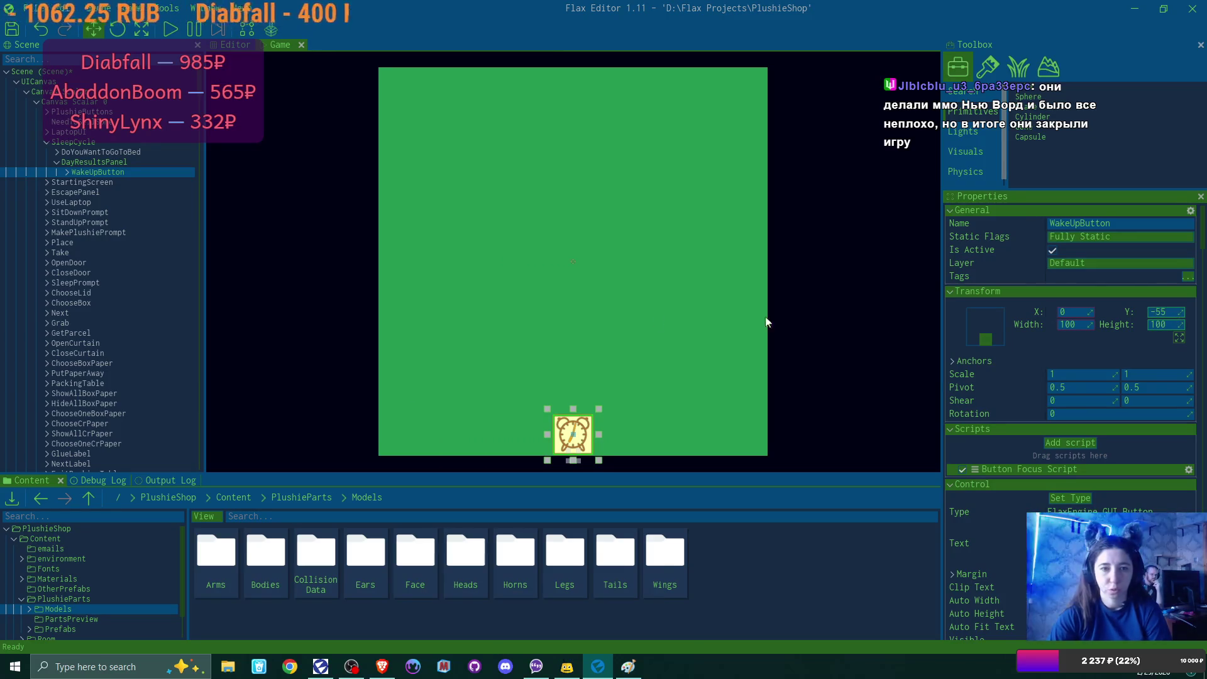
left_click(298, 286)
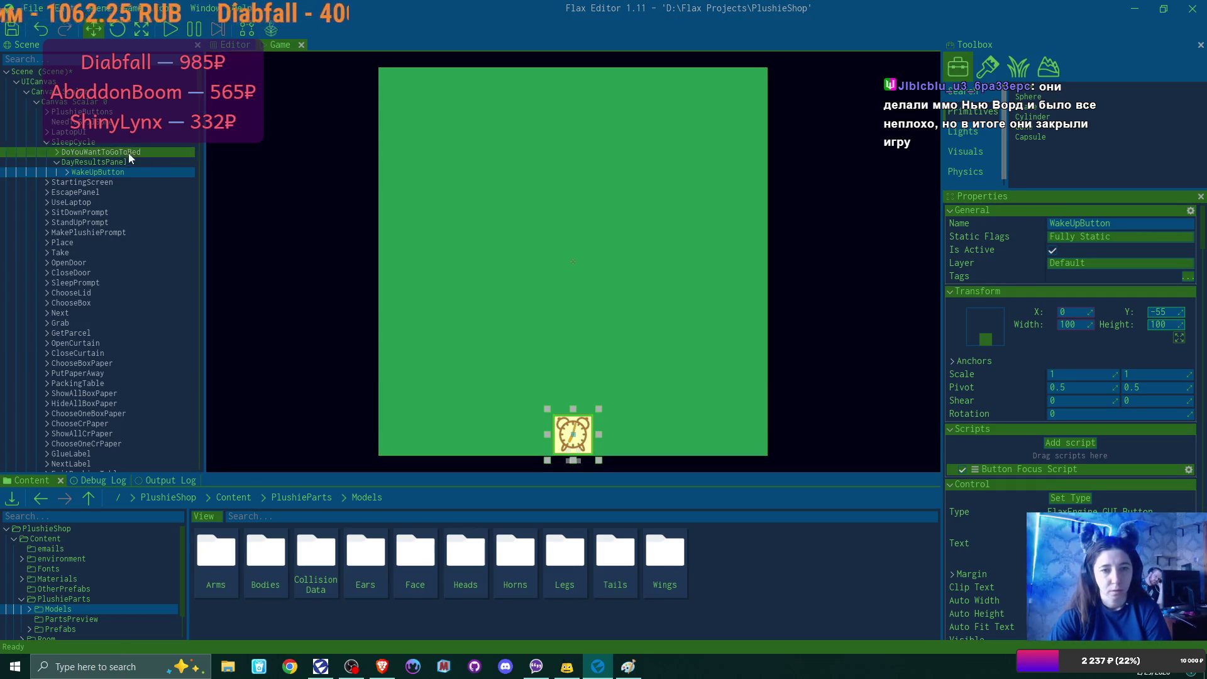
left_click(108, 163)
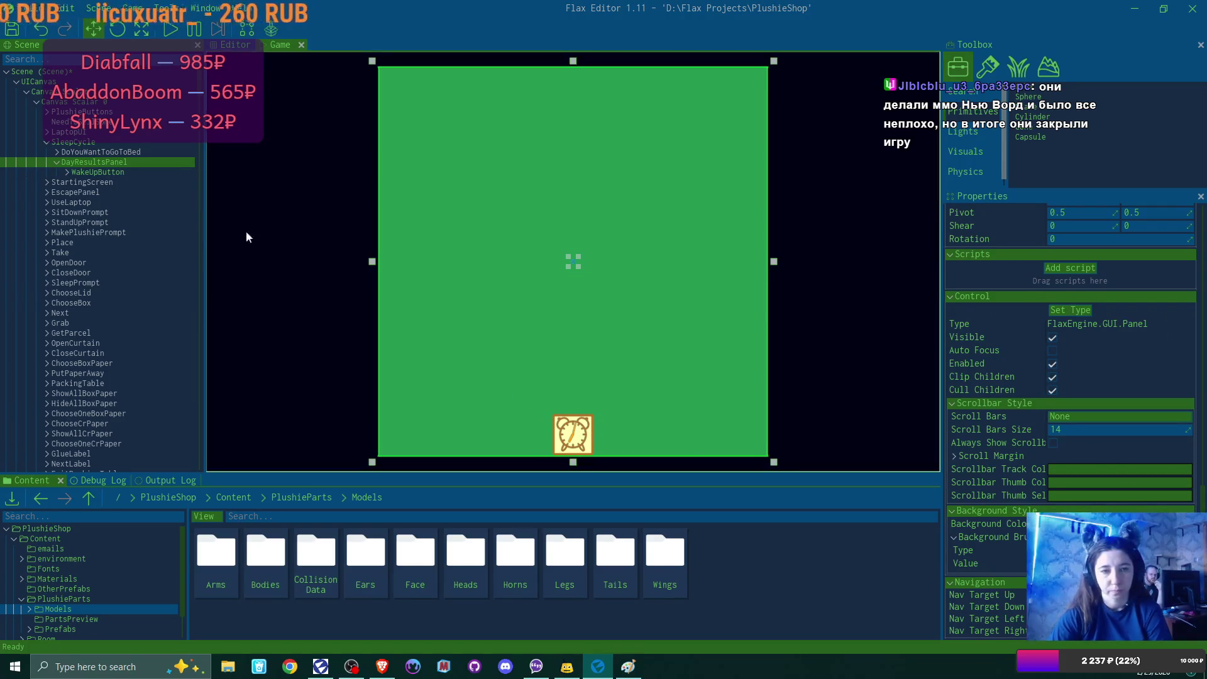
right_click(123, 164)
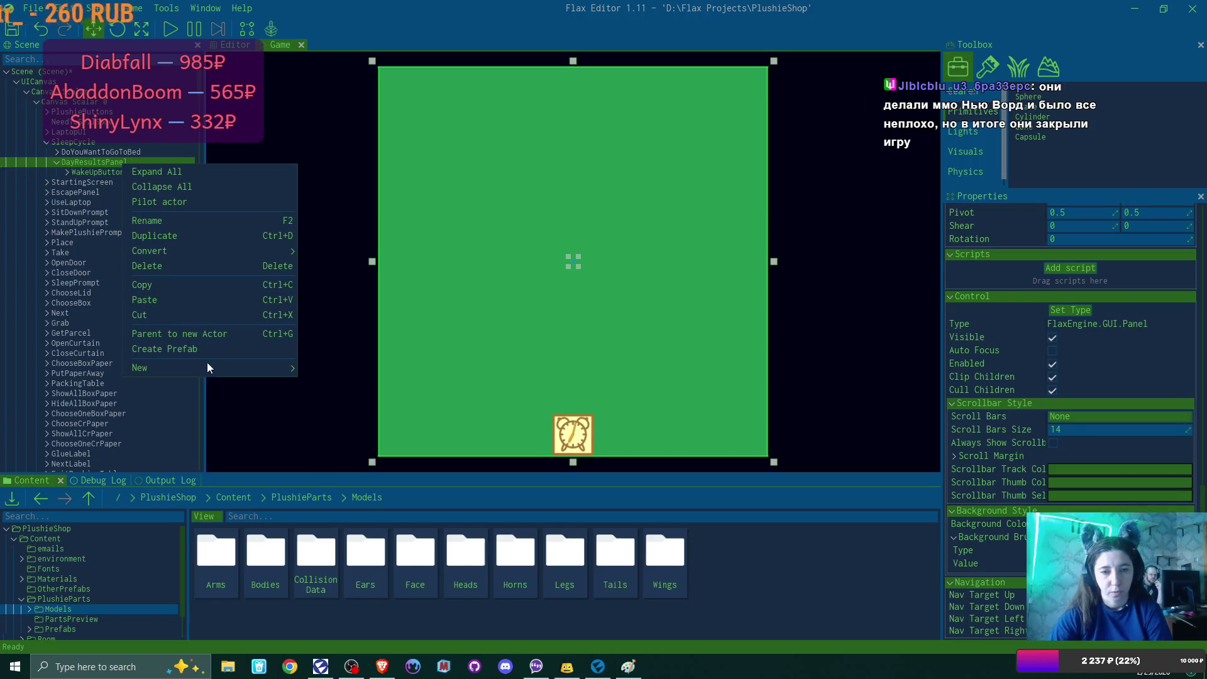
Step: Remove the UI Canvas accidentally added under DayResultsPanel
mouse_move(213, 368)
mouse_move(334, 504)
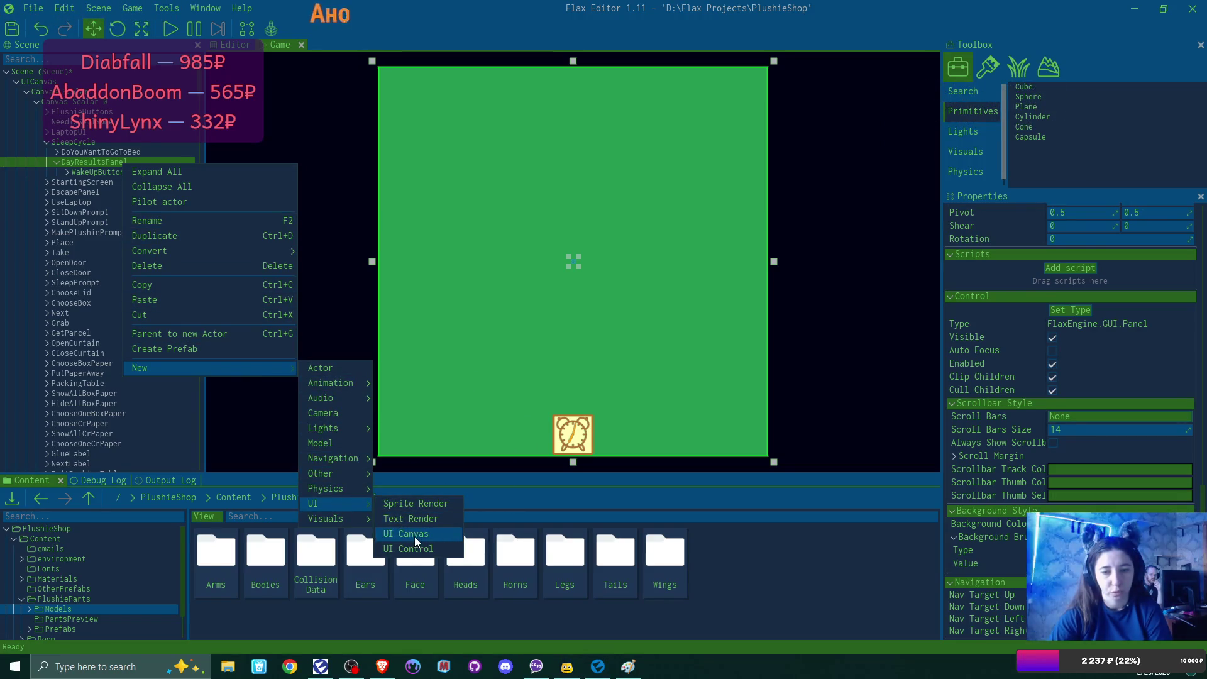
left_click(413, 537)
left_click(100, 293)
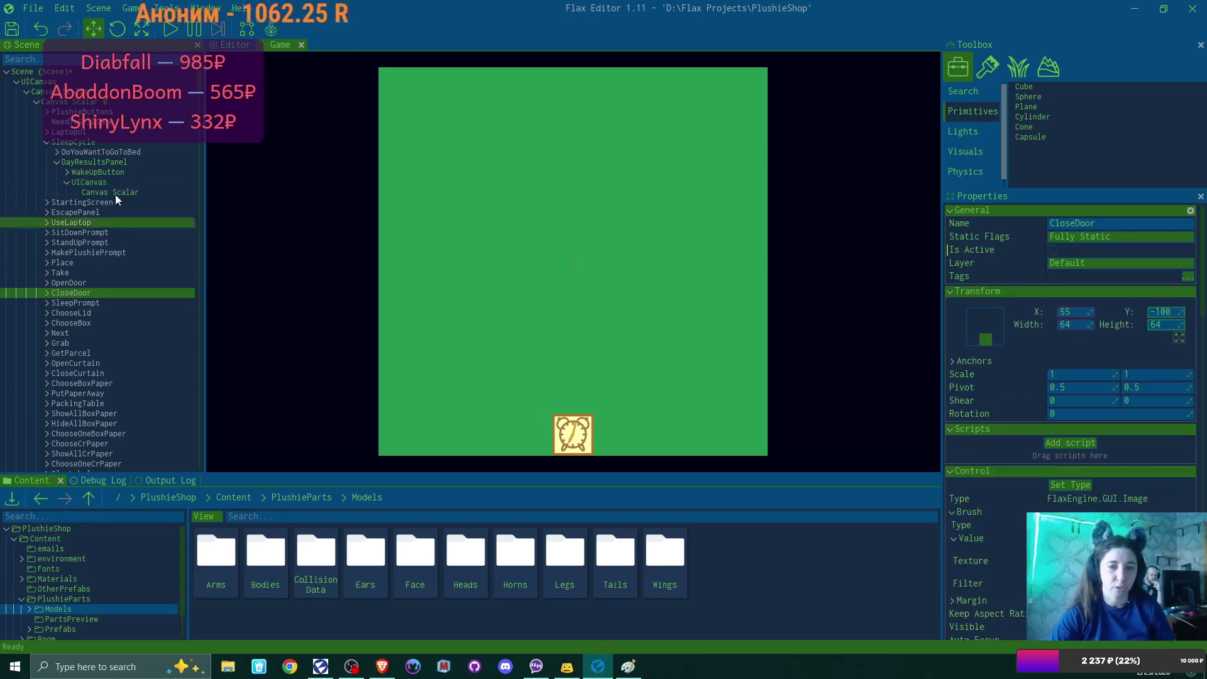
left_click(100, 181)
key("Delete")
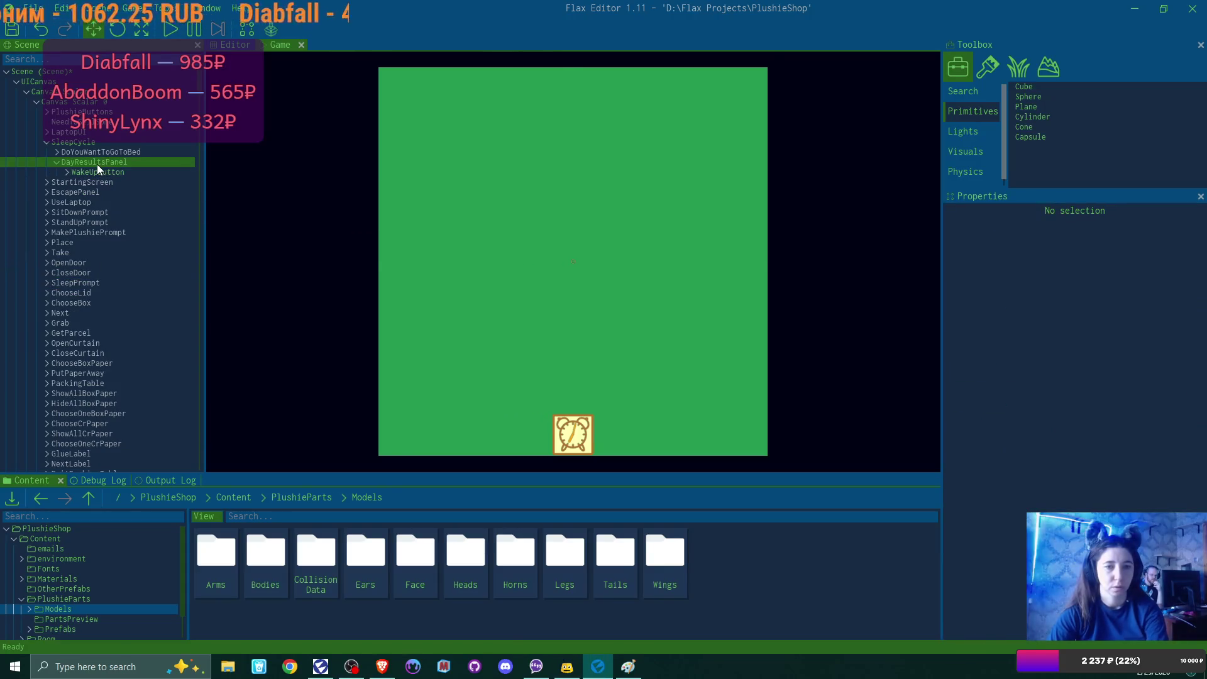
Step: Add a UI Control child under DayResultsPanel and set its type to Panel
right_click(96, 164)
mouse_move(224, 368)
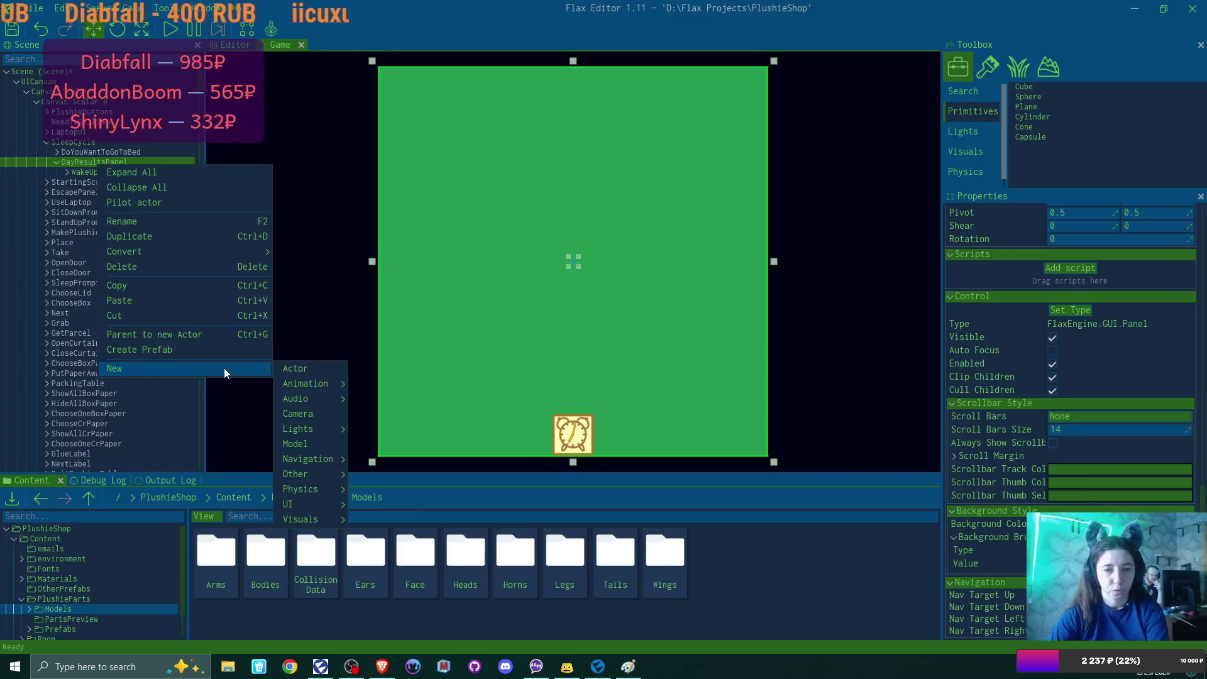
mouse_move(322, 503)
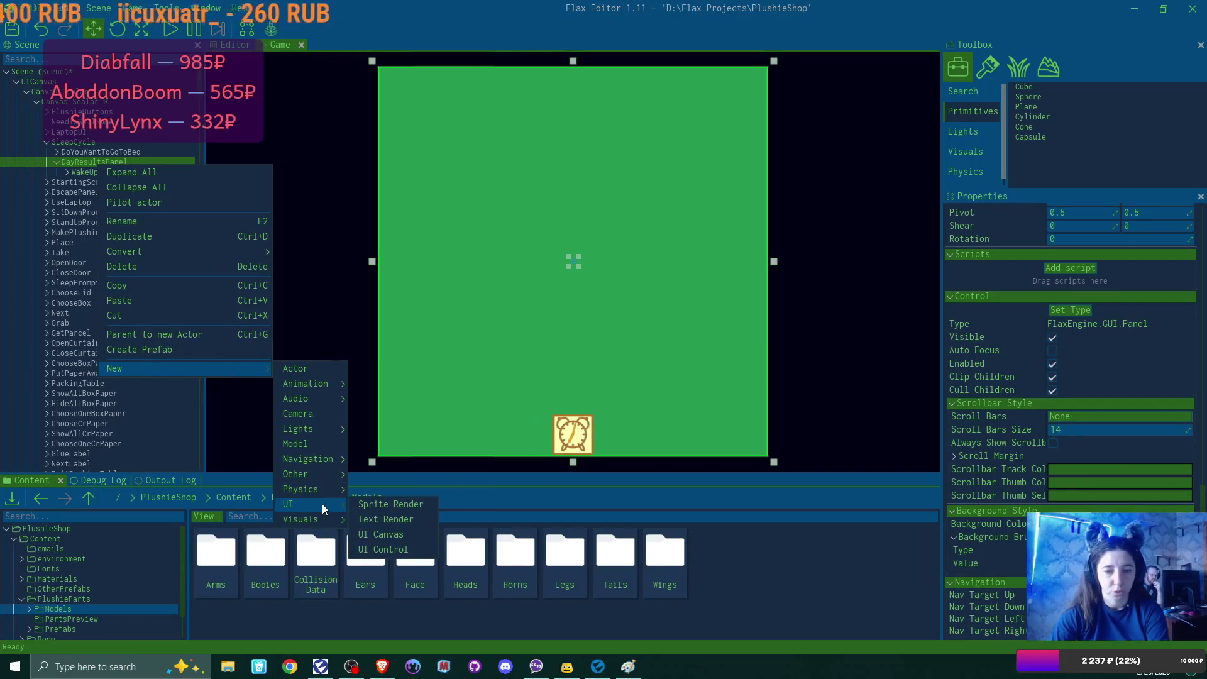
left_click(401, 550)
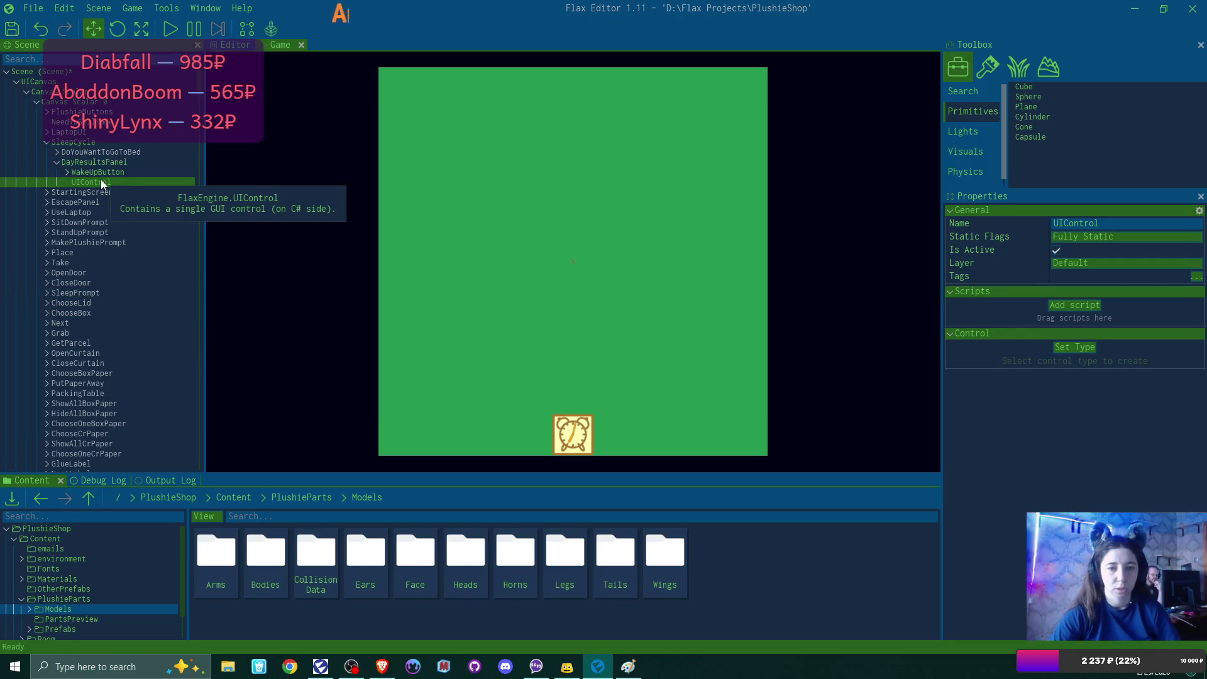
left_click(1079, 346)
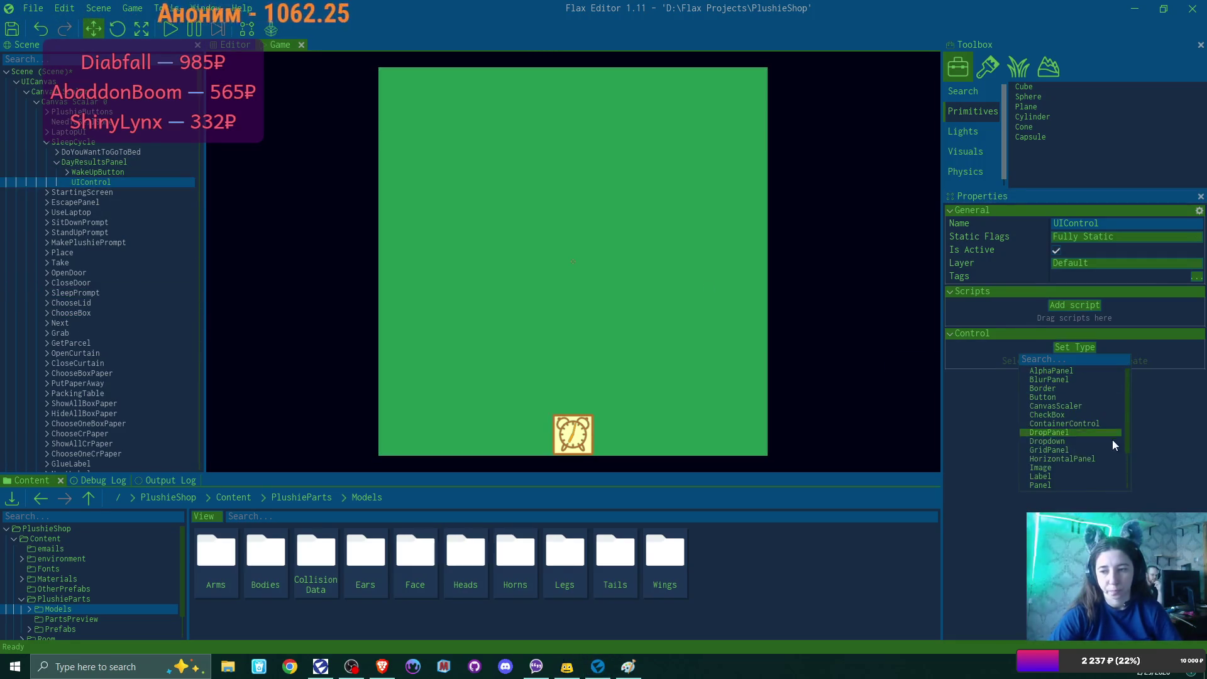
left_click(1069, 483)
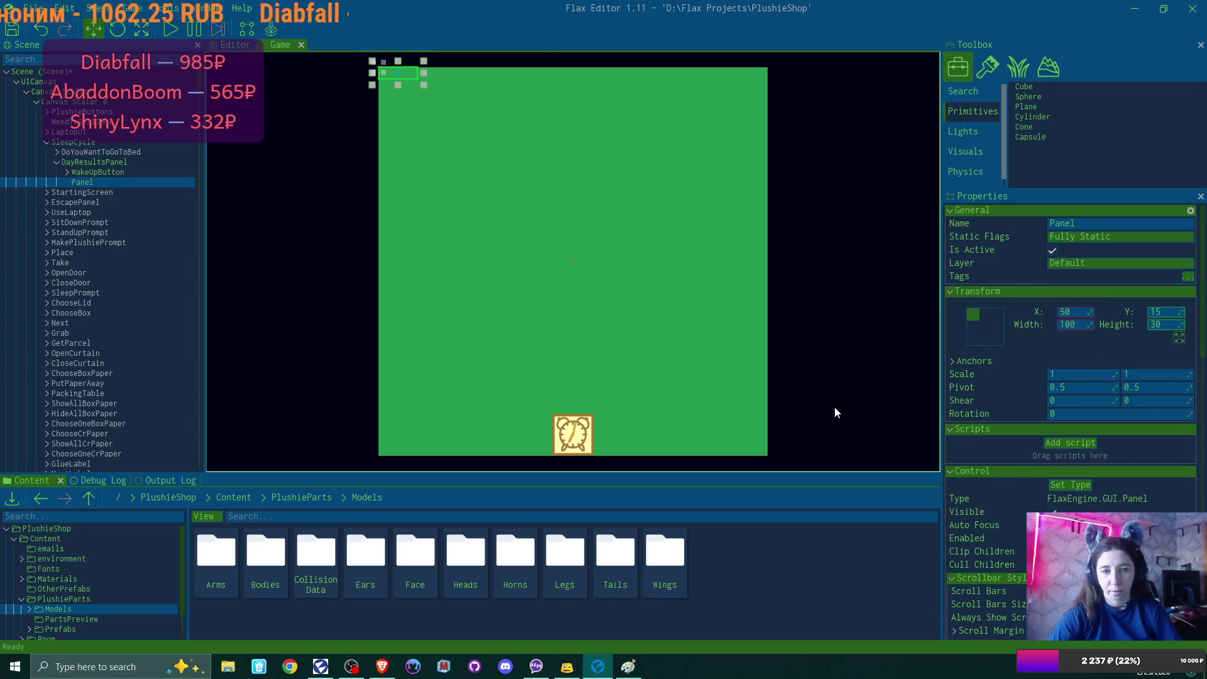
Step: Anchor the new Panel to the top centre at X 0, Y 0
left_click(994, 327)
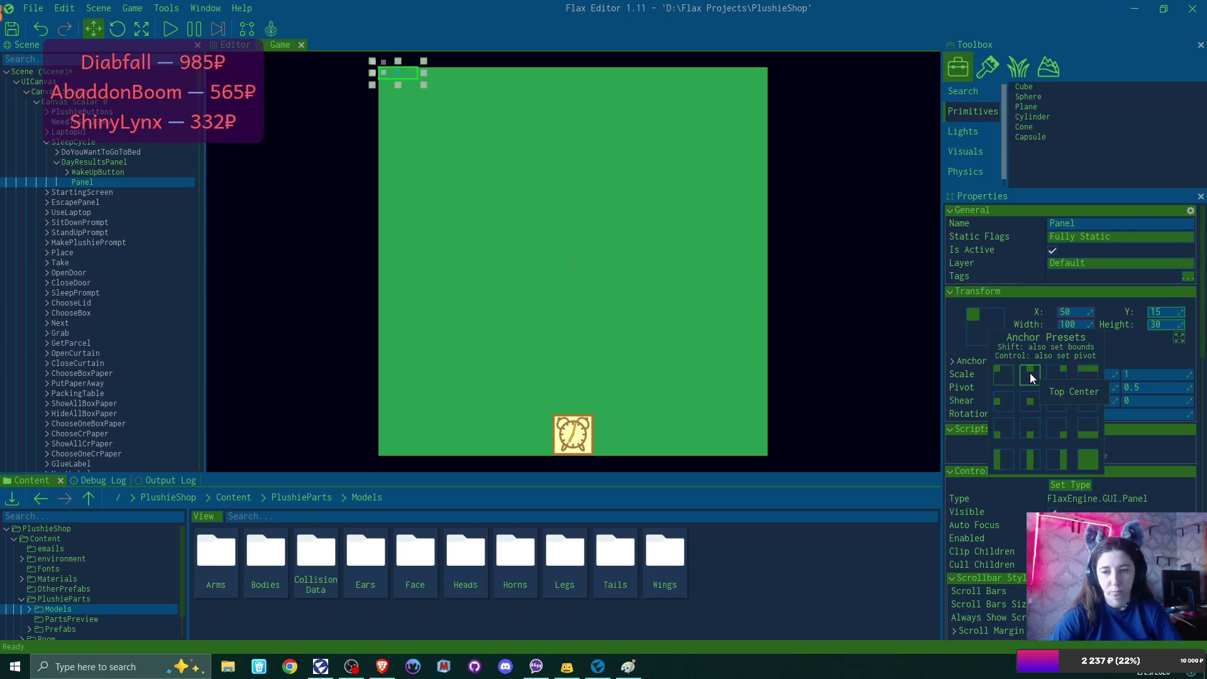
left_click(1031, 374)
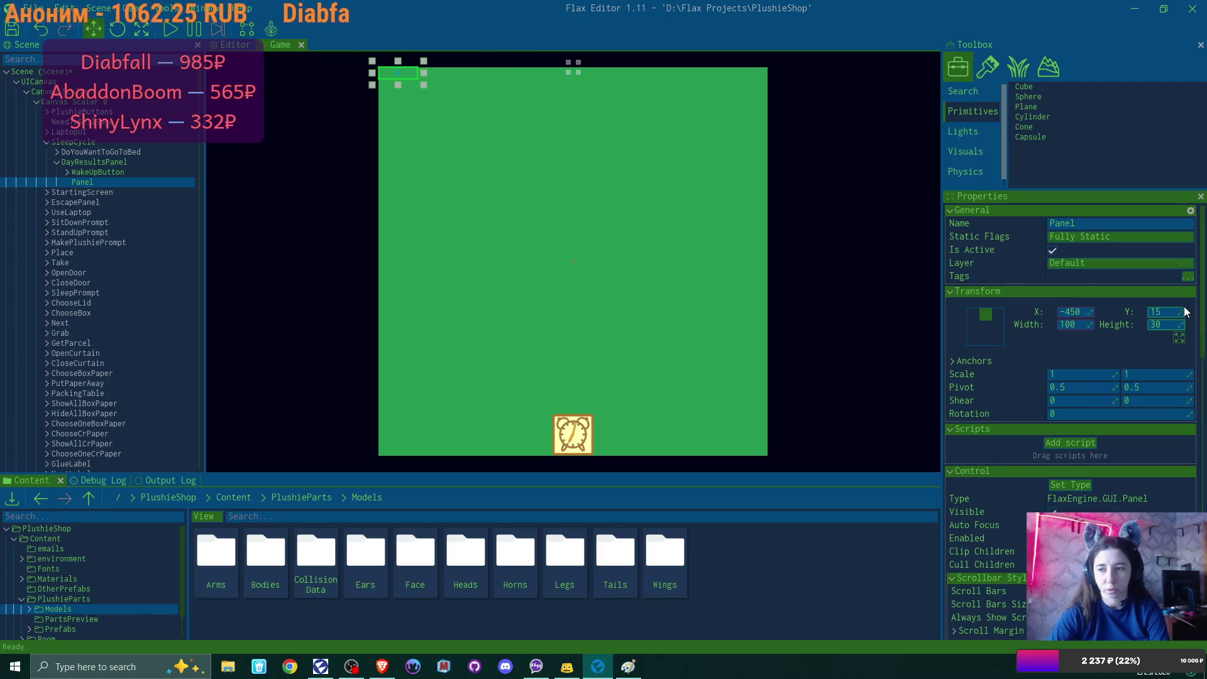
left_click(1072, 312)
type("0")
key("Return")
left_click(1165, 312)
type("0")
key("Return")
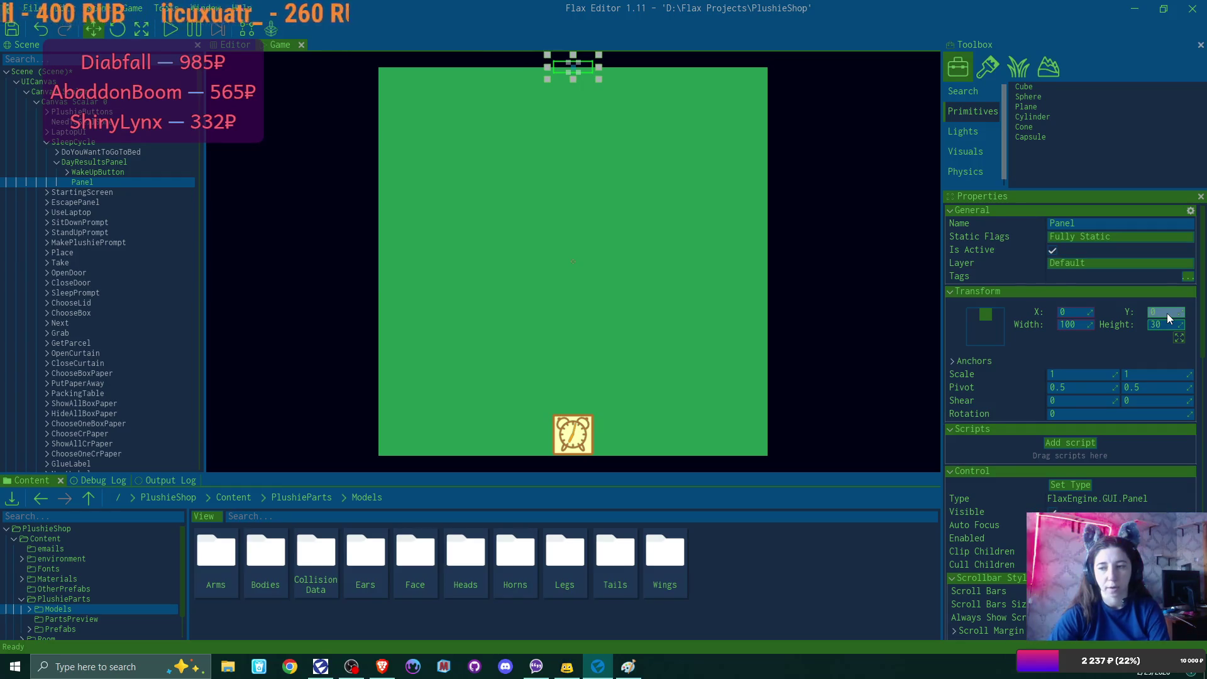
Step: Switch the Panel to top horizontal-stretch with Right and Left offsets 0, then increase its height
left_click(1000, 330)
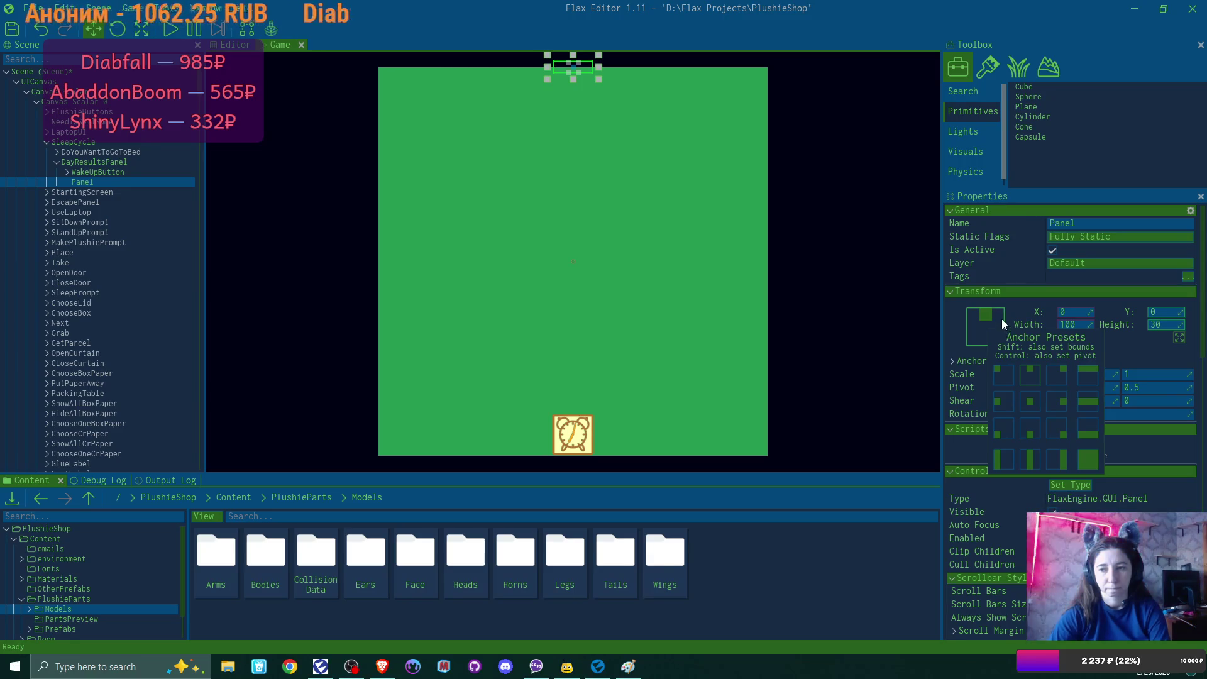
left_click(1092, 379)
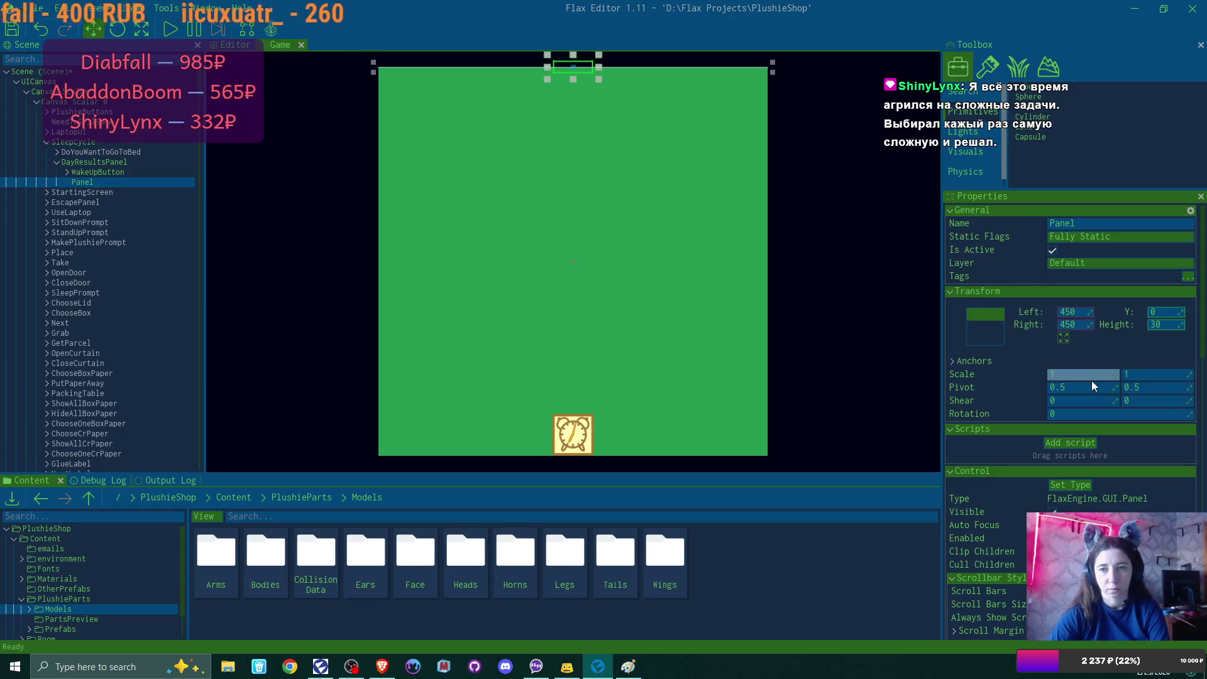
left_click(1076, 325)
type("0")
key("Return")
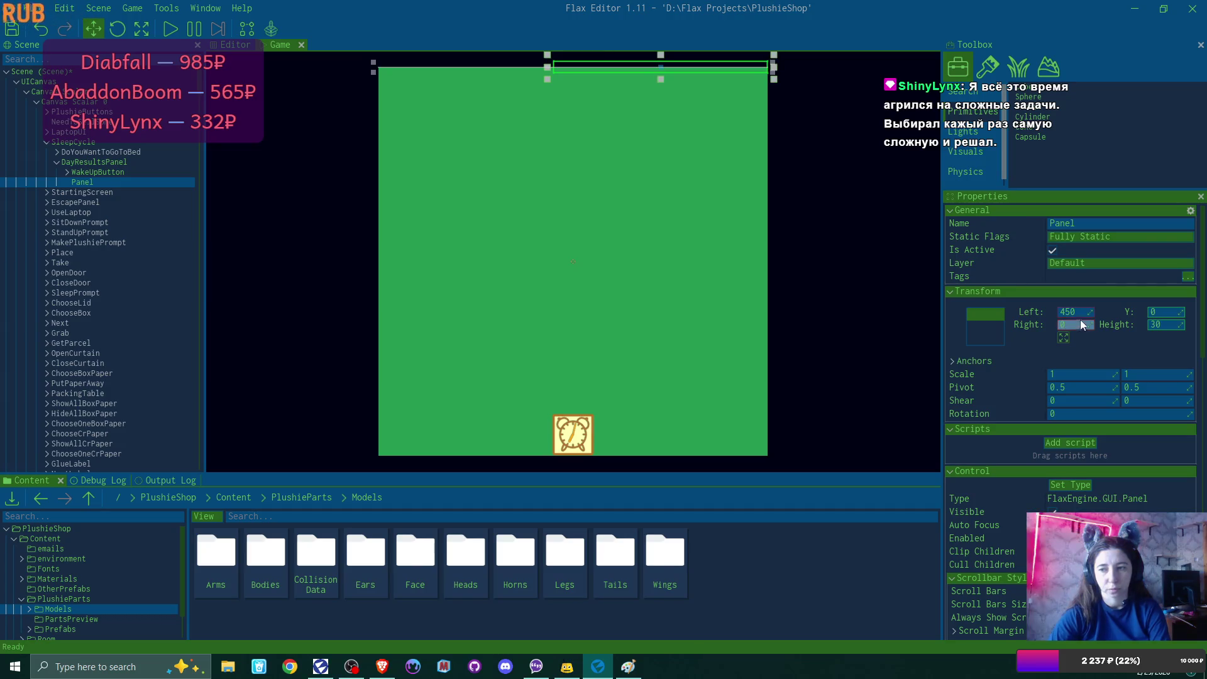
type("0")
key("Return")
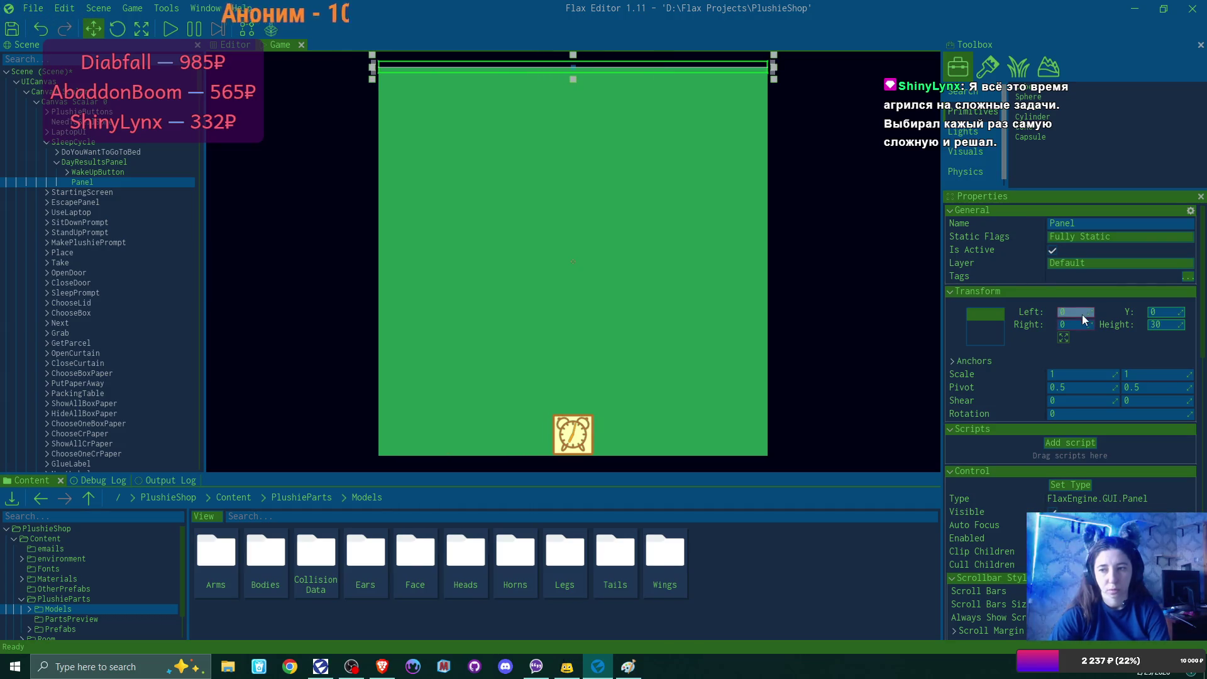
mouse_move(1165, 325)
left_mouse_down()
mouse_move(1195, 326)
mouse_move(1163, 327)
mouse_move(1179, 312)
mouse_move(1206, 323)
left_mouse_up()
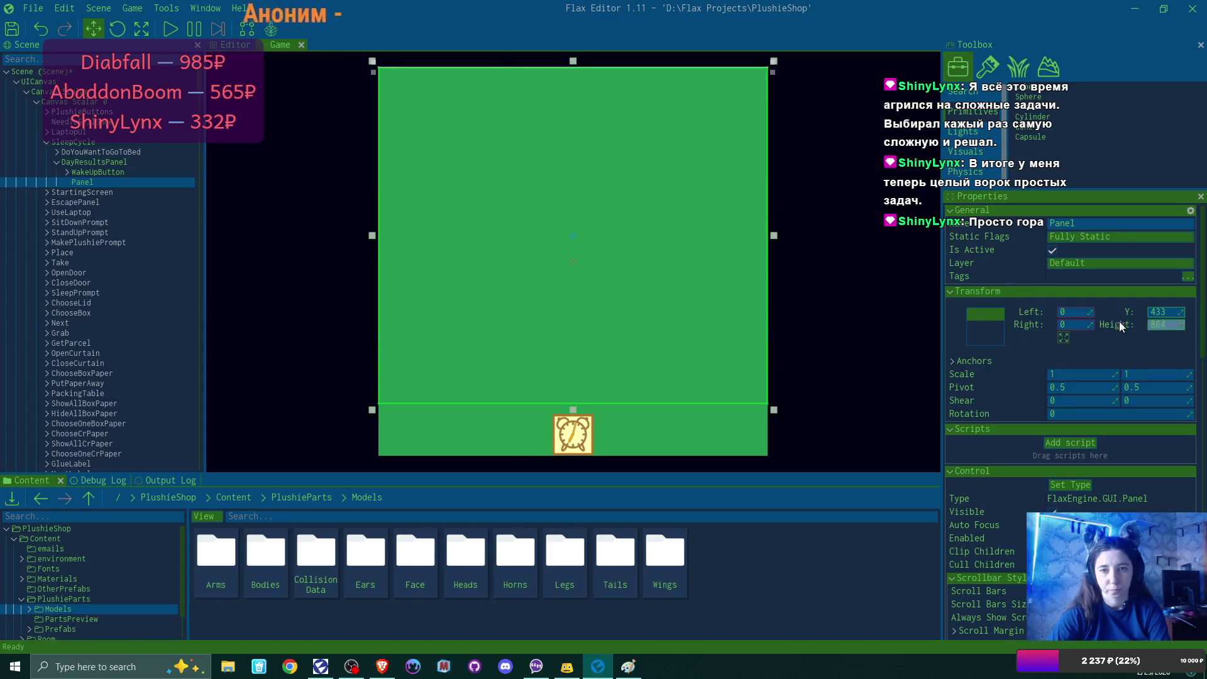
Step: Try Panel heights 800 and 900 with Y positions 400 and 450
left_click(1174, 328)
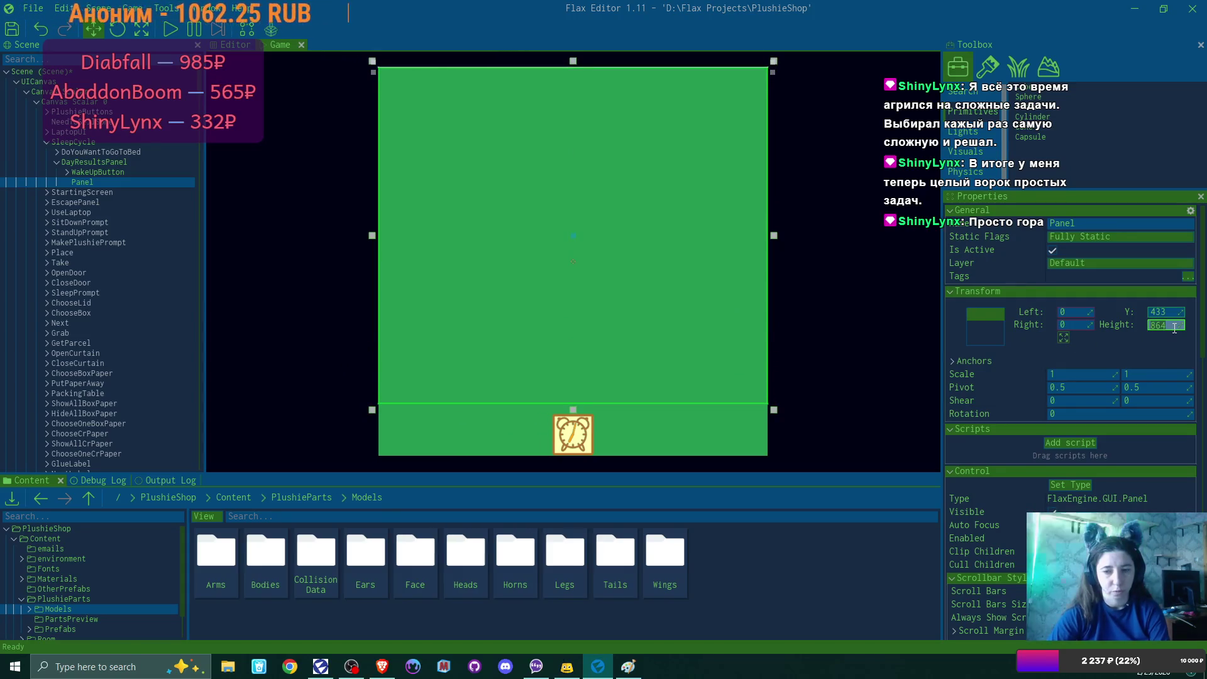
type("800")
key("Return")
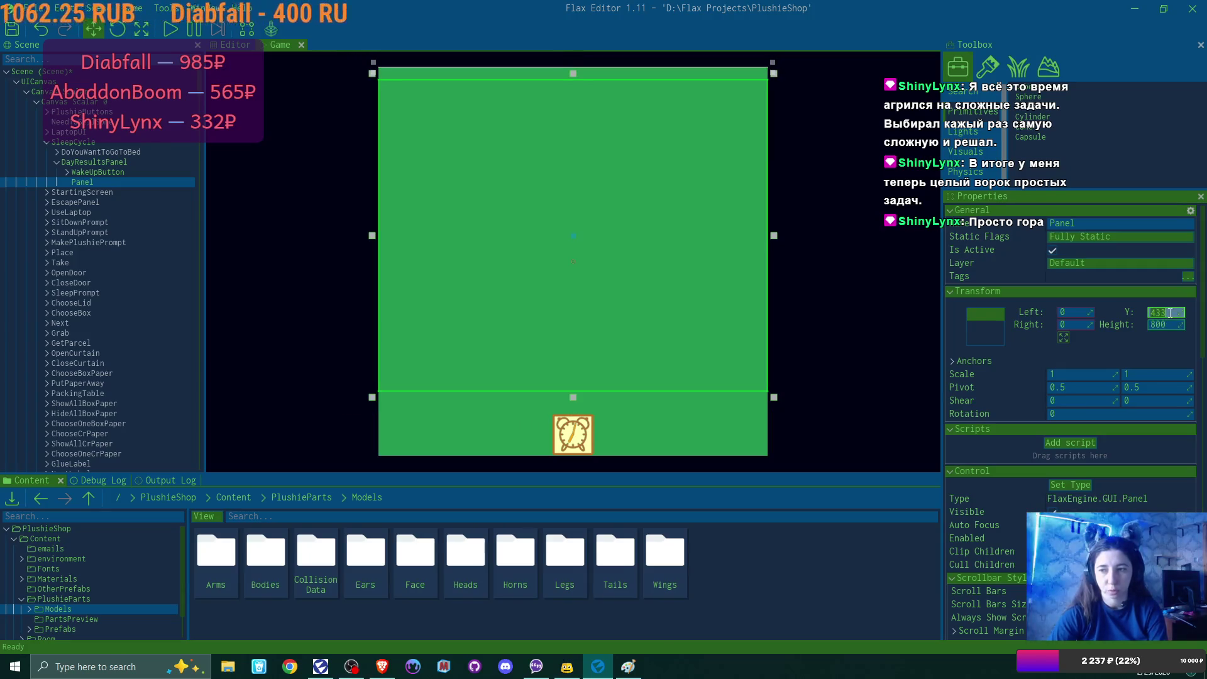
type("400")
key("Return")
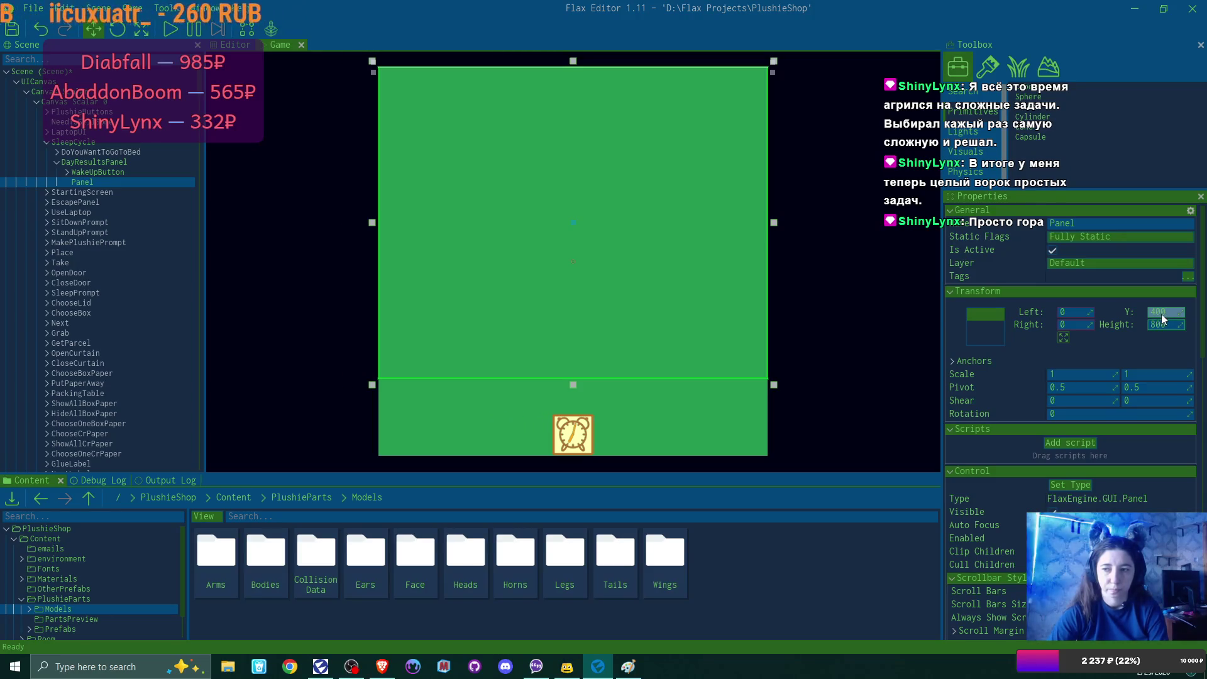
left_click(1171, 324)
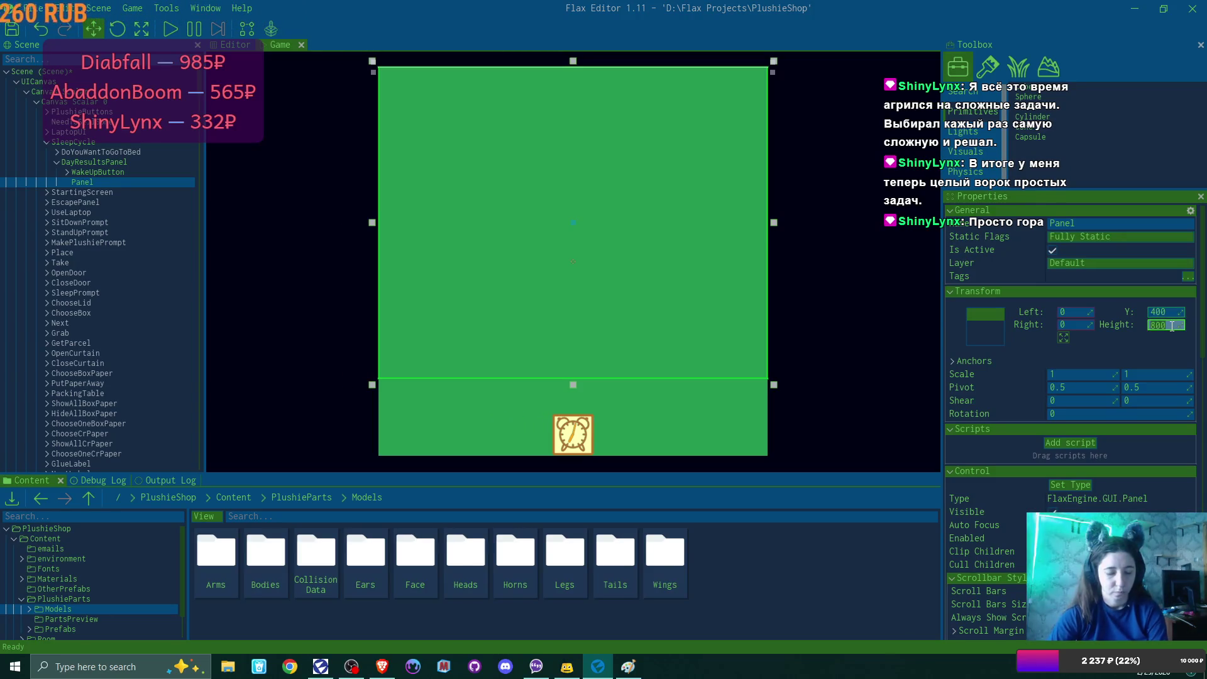
type("900")
left_click(1162, 311)
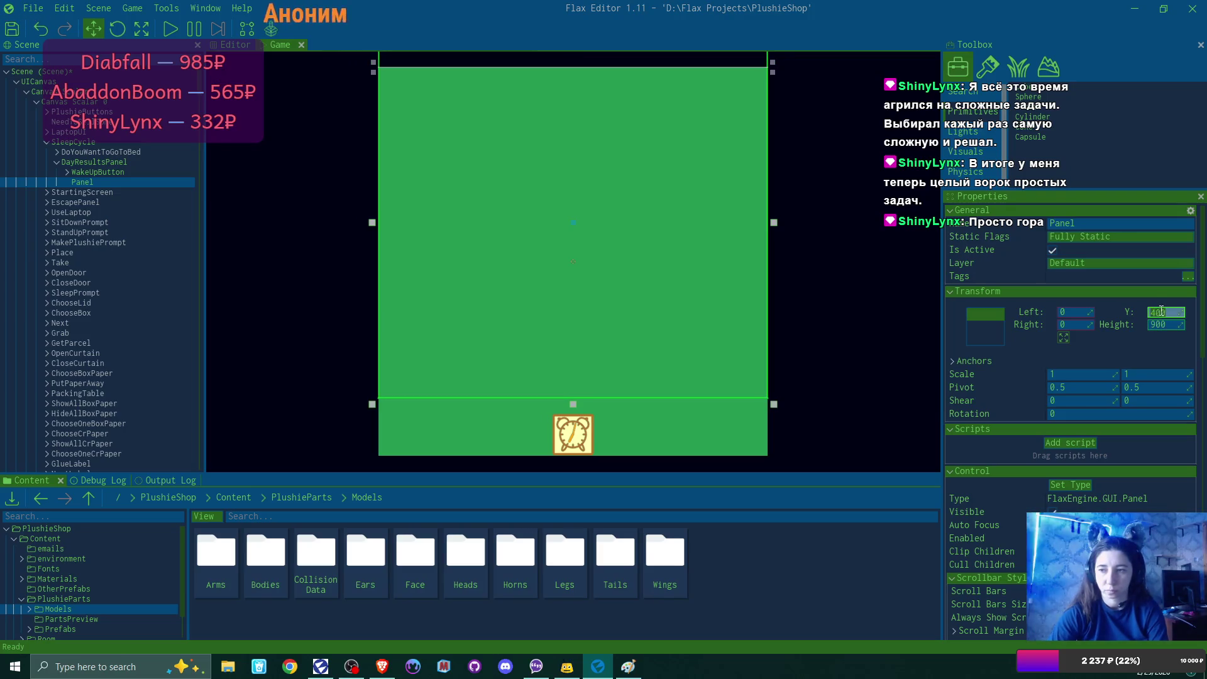
type("450")
left_click(1175, 327)
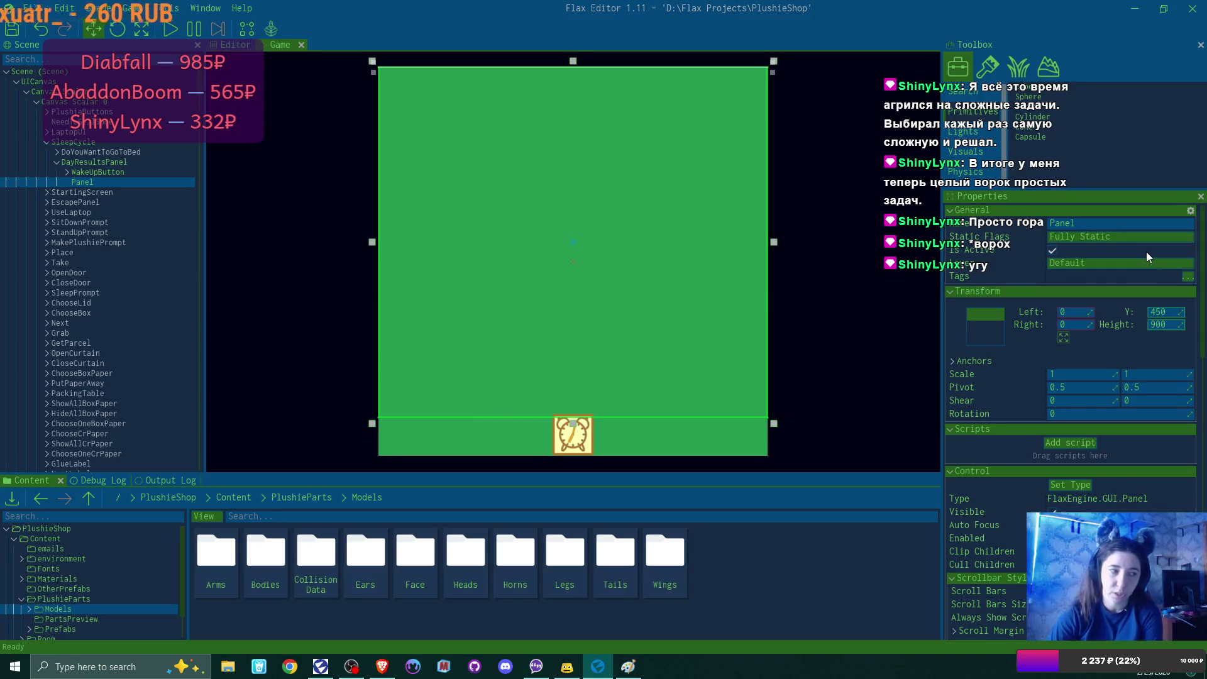
Step: Settle the Panel at height 880 and Y 440
left_click(1176, 325)
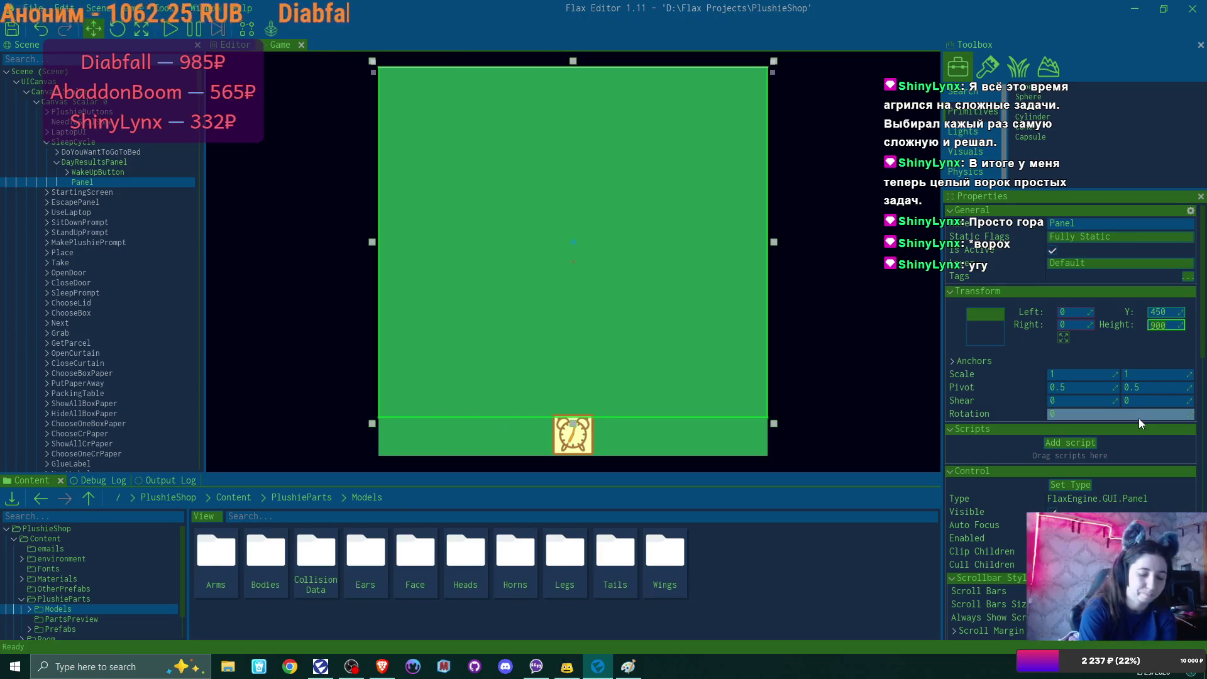
type("880")
key("Return")
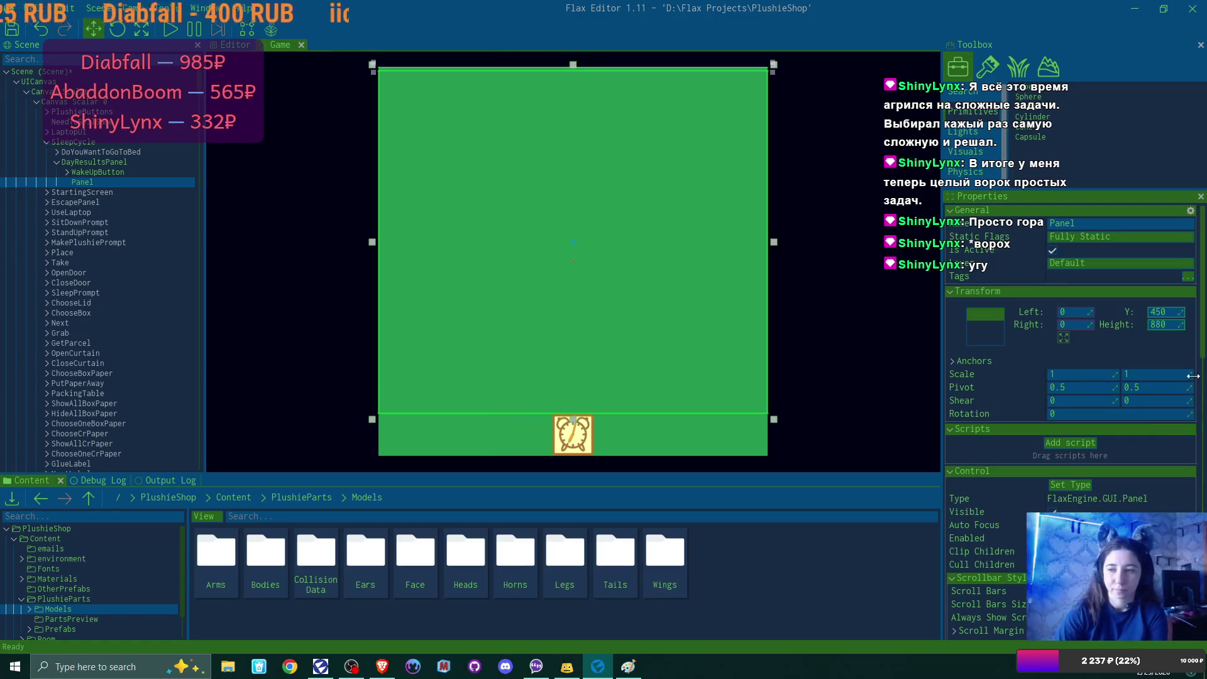
key("shift+Tab")
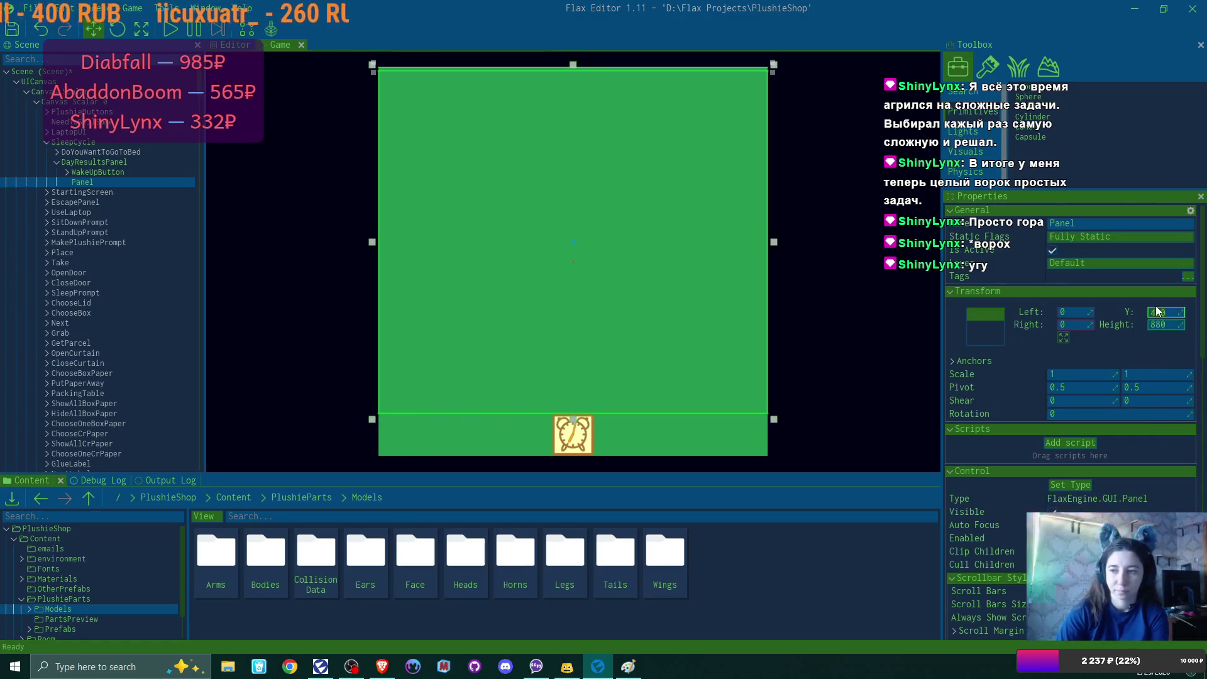
type("440")
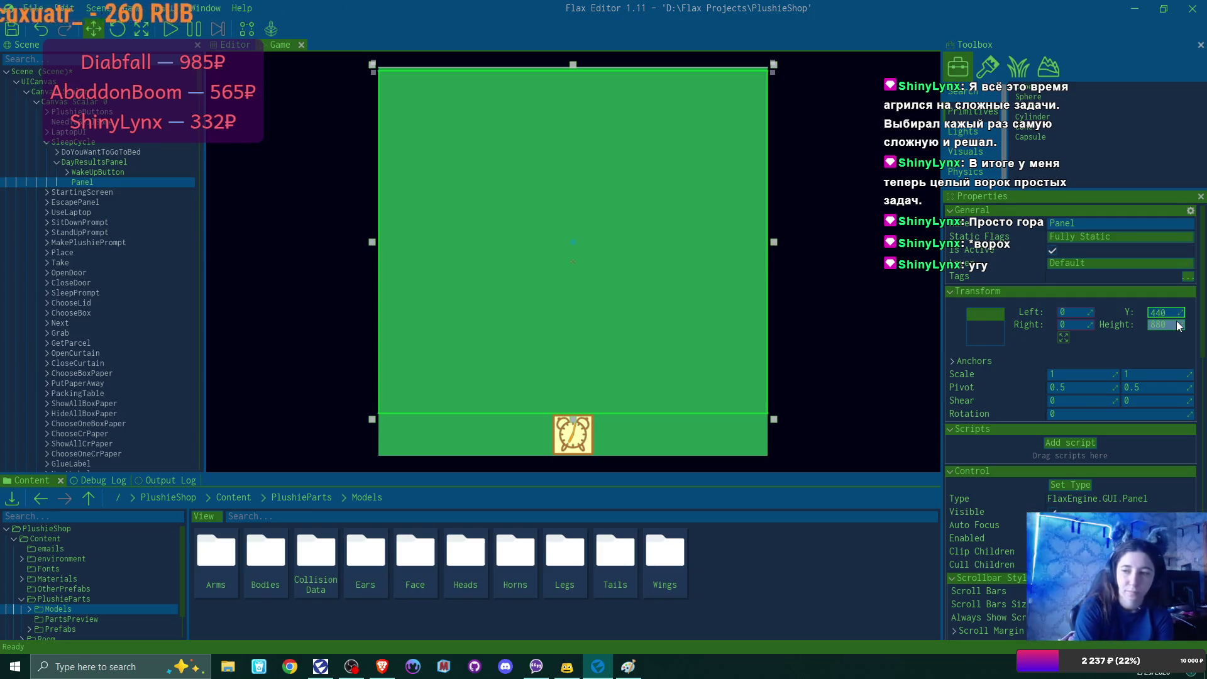
key("Return")
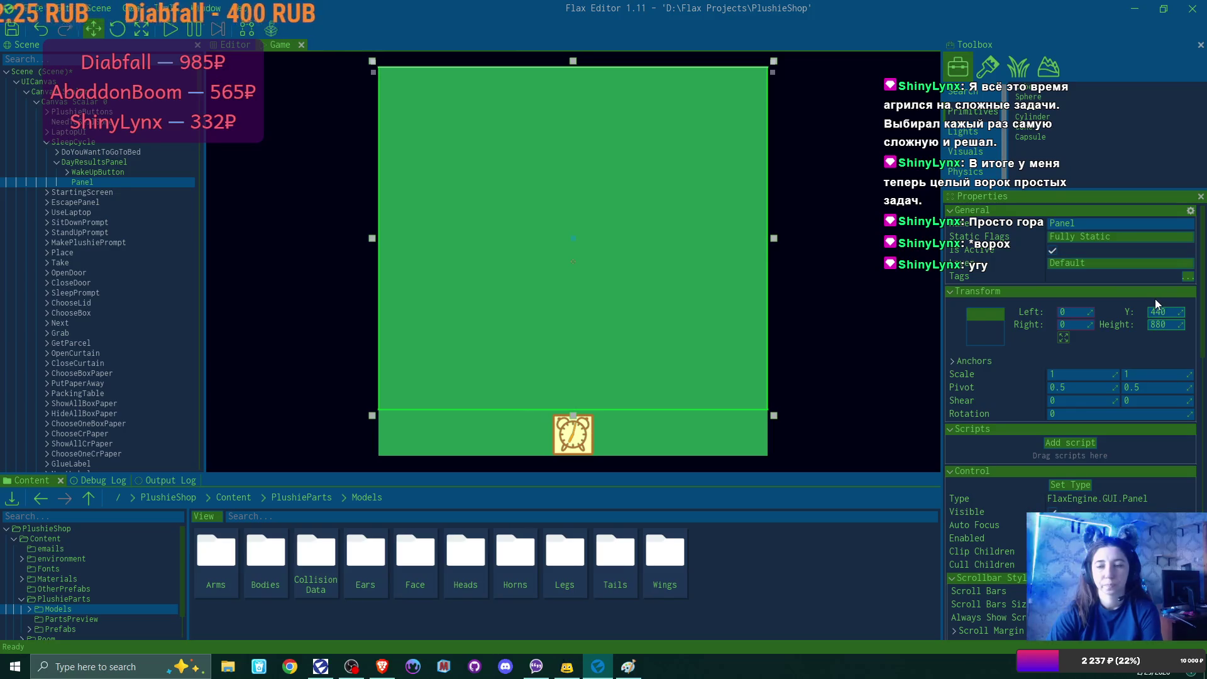
left_click(1002, 325)
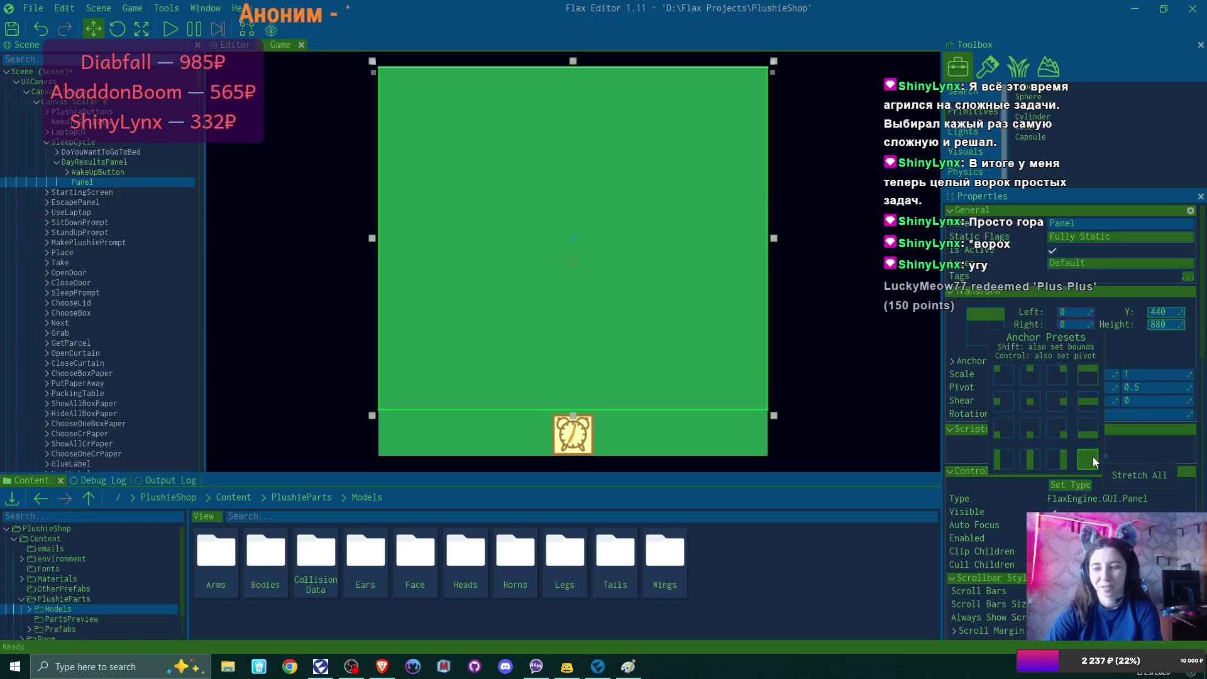
Step: Apply the Stretch All anchor preset, leaving Left, Right, Top 0 and Bottom 120
left_click(1093, 457)
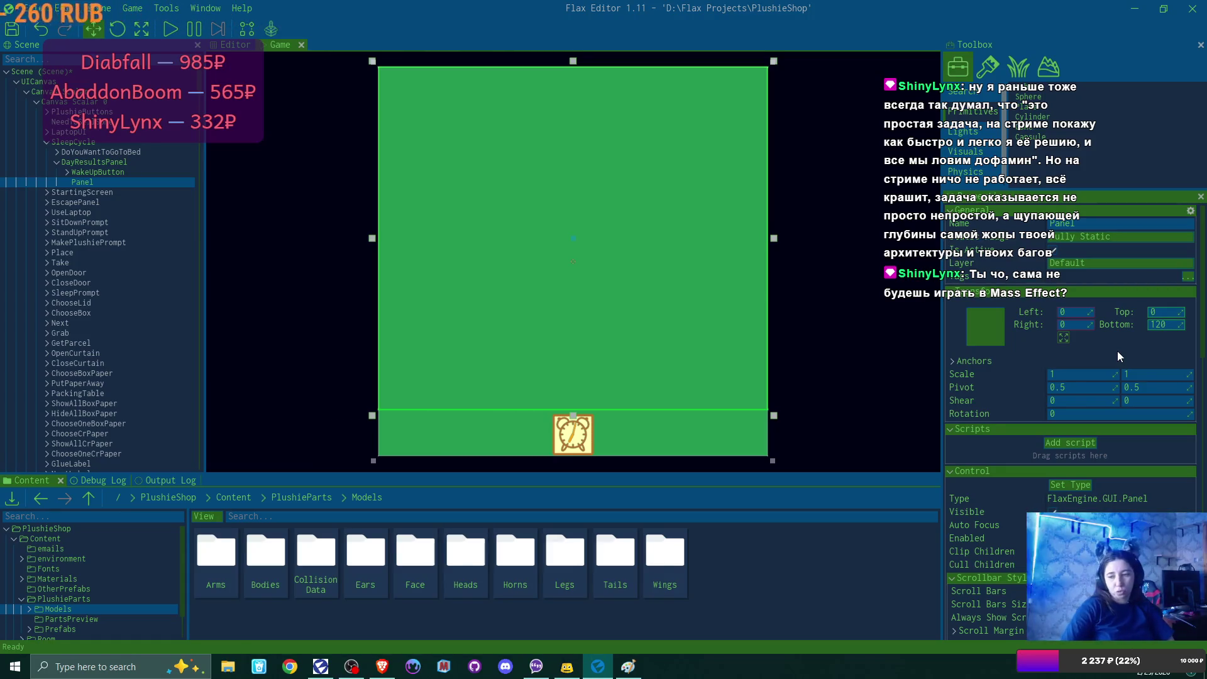
Step: Check the hidden taskbar icons, then drag the browser window over the editor
left_click(1006, 669)
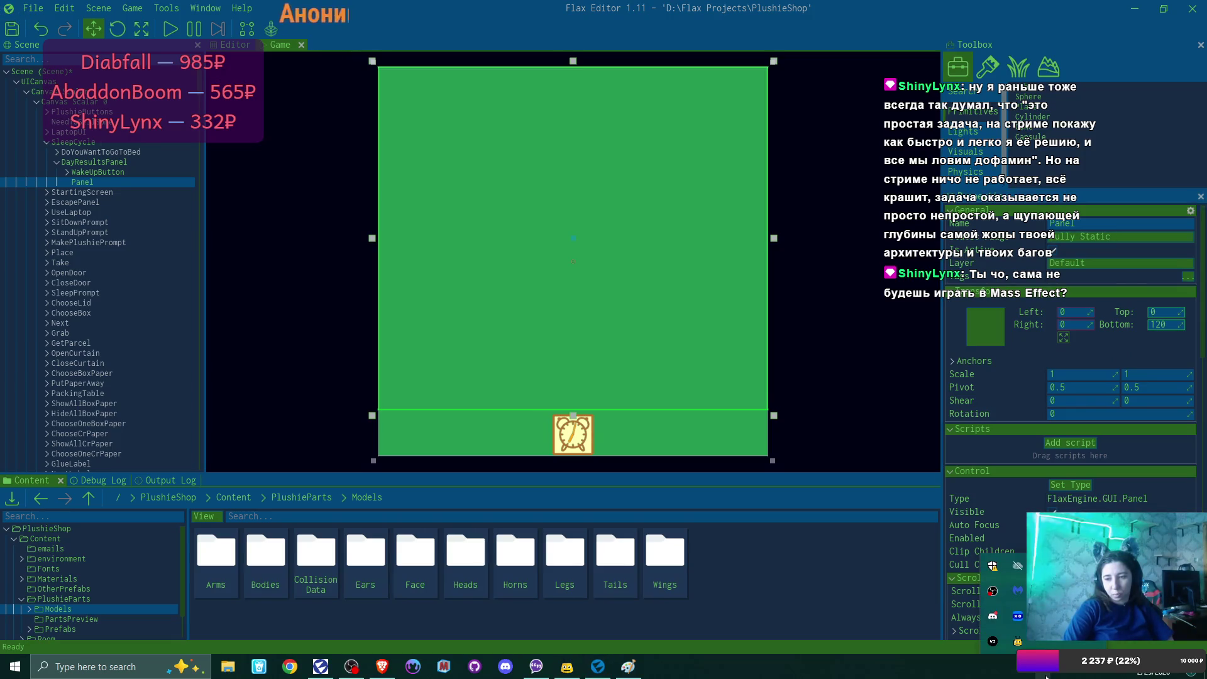
left_click(982, 676)
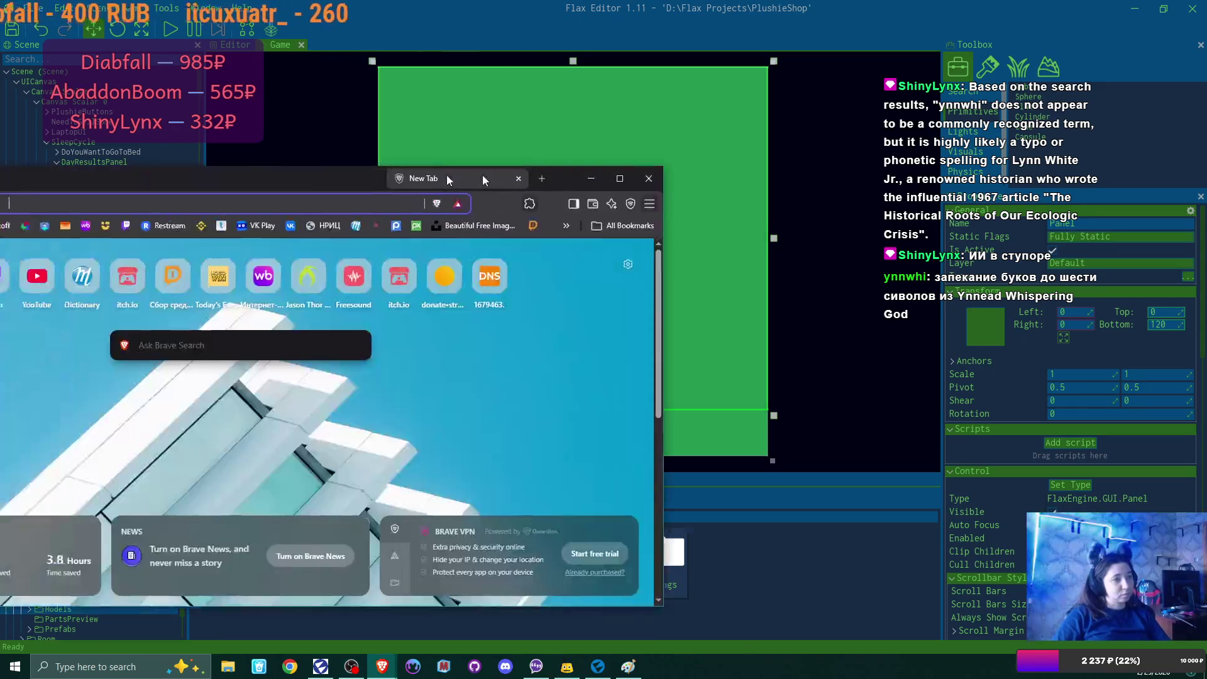
left_click_drag(481, 174, 769, 126)
Step: Search the web for 'Ynnead pronunciation'
type("Ynnead")
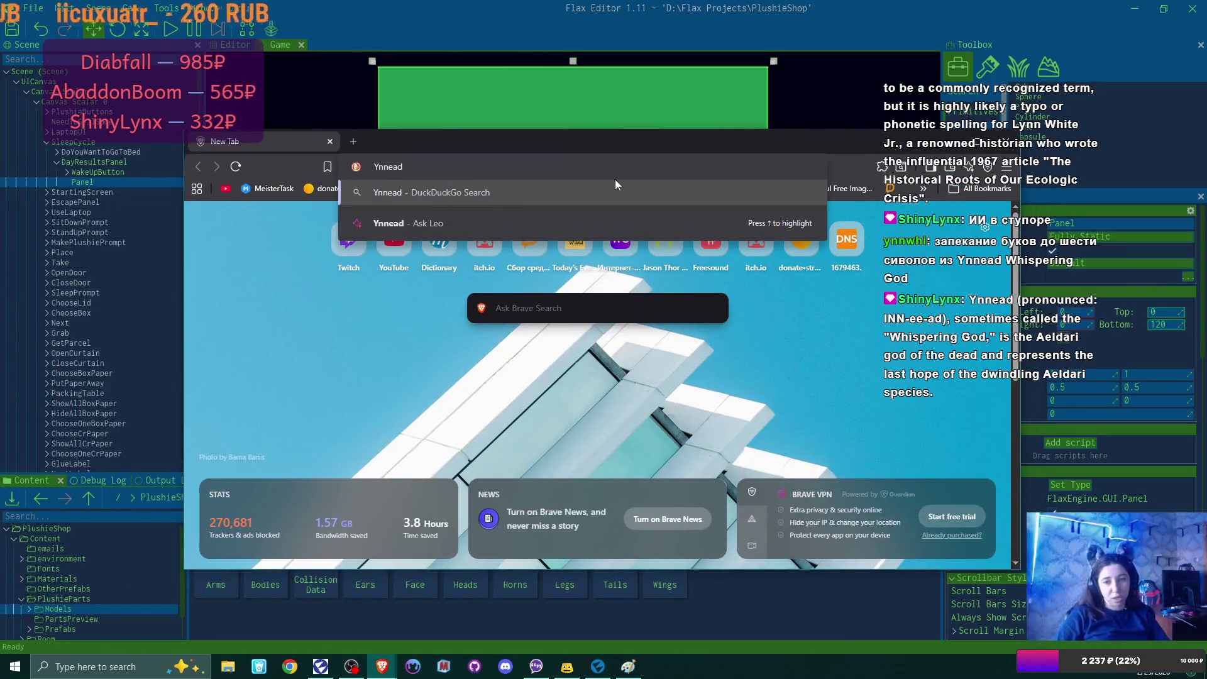
type(" p")
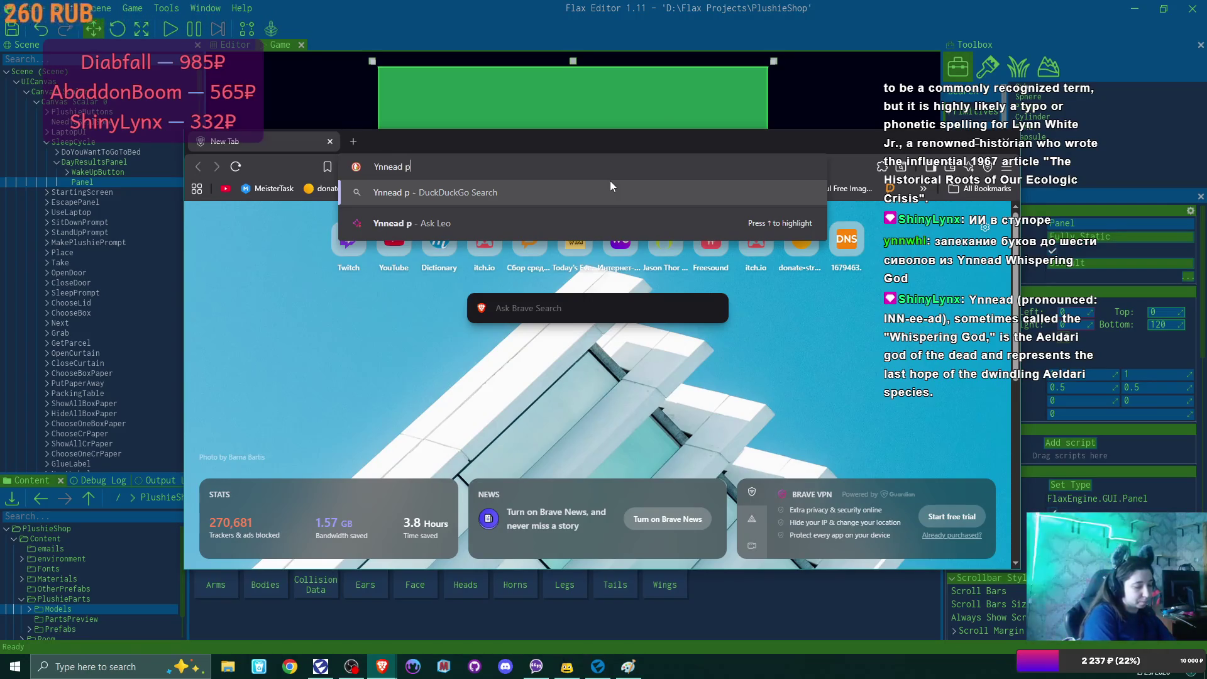
type("ronon")
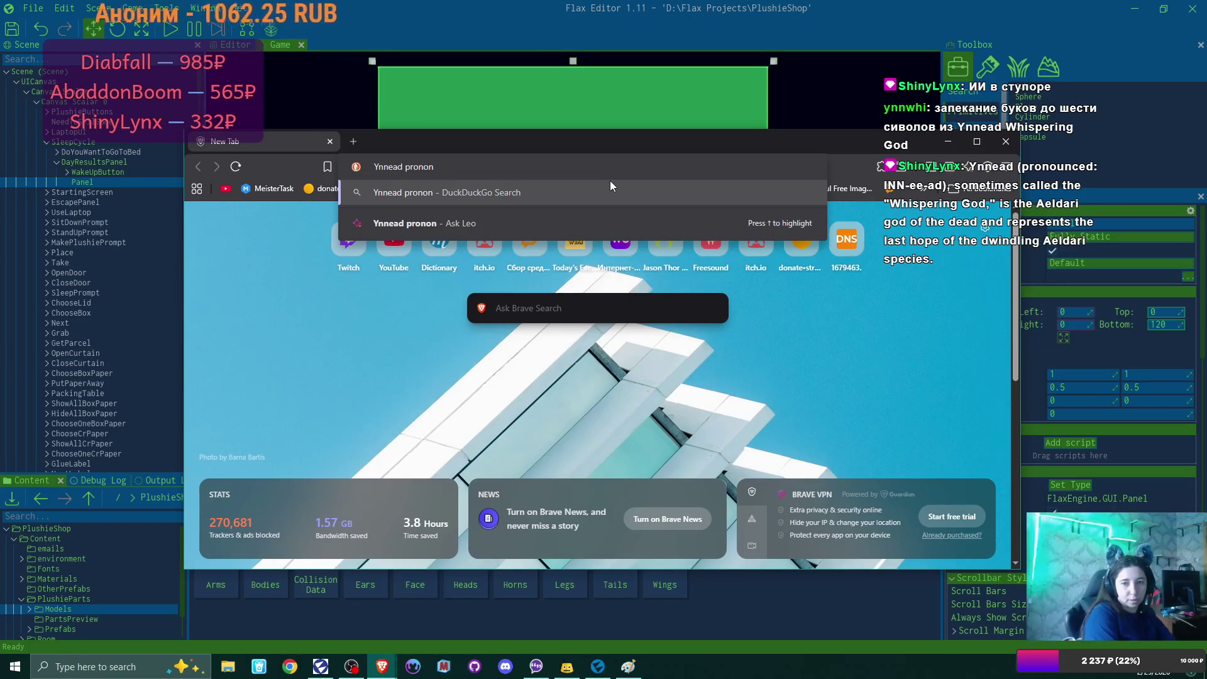
key("BackSpace")
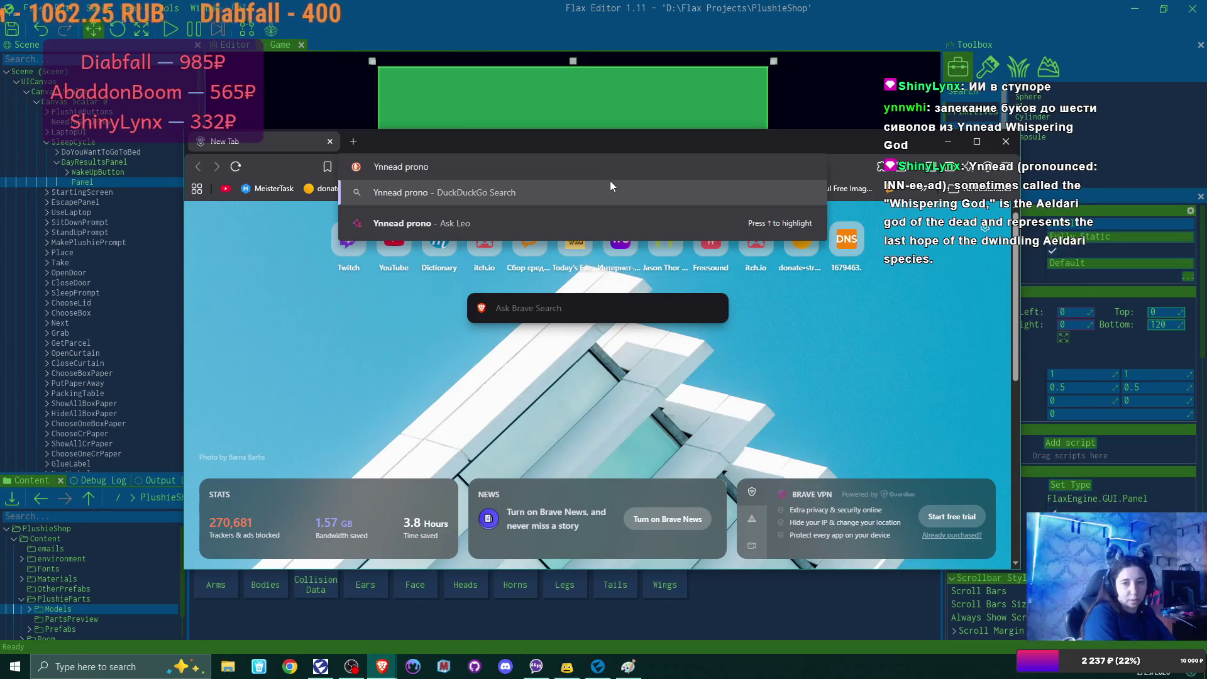
type("un")
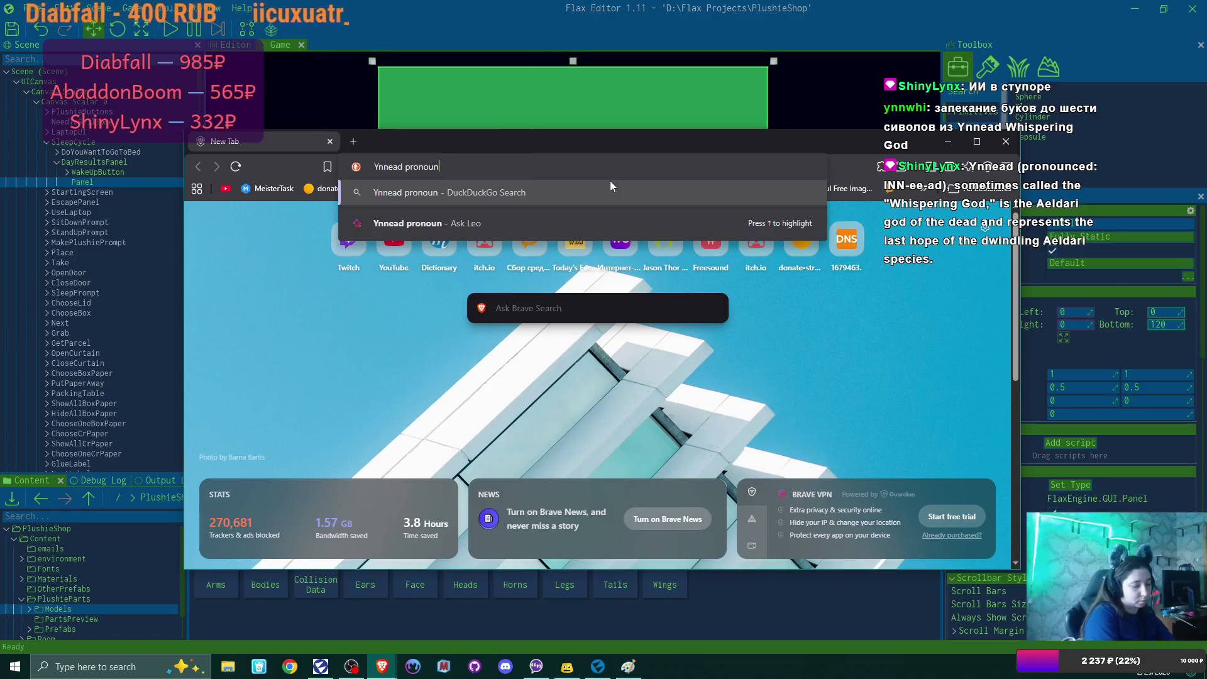
type("ciation")
key("Return")
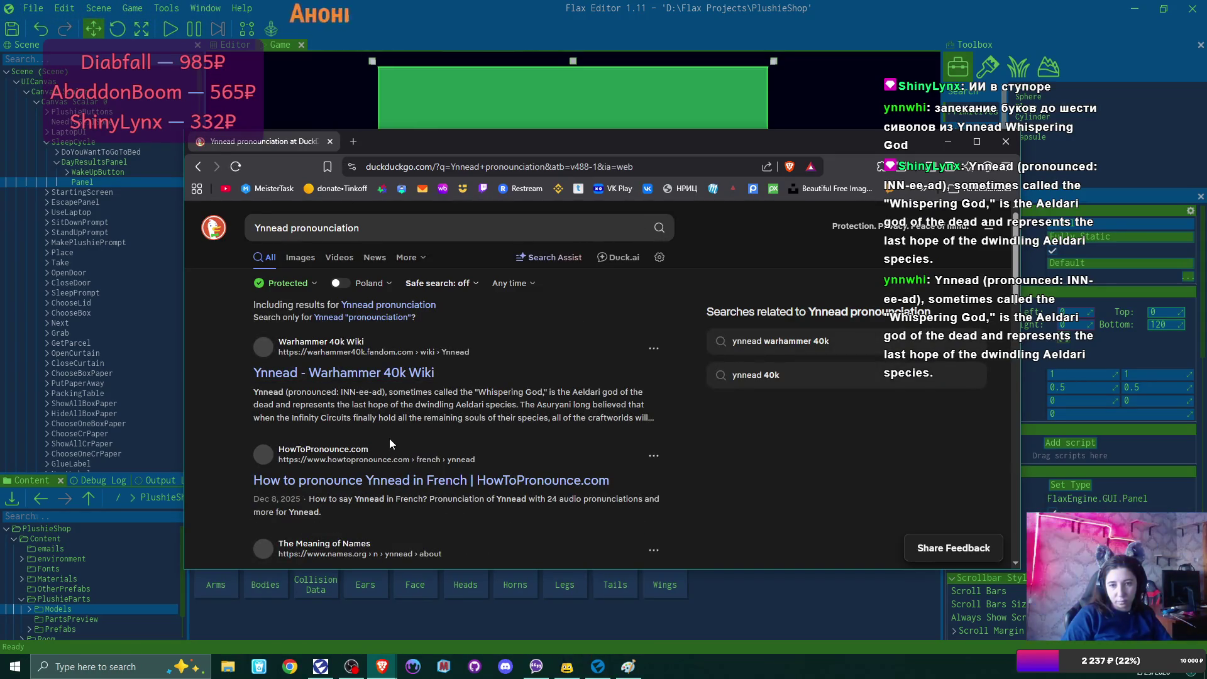
Step: Scroll through the pronunciation results, then close the browser to return to Flax Editor
scroll(466, 409, "down", 2)
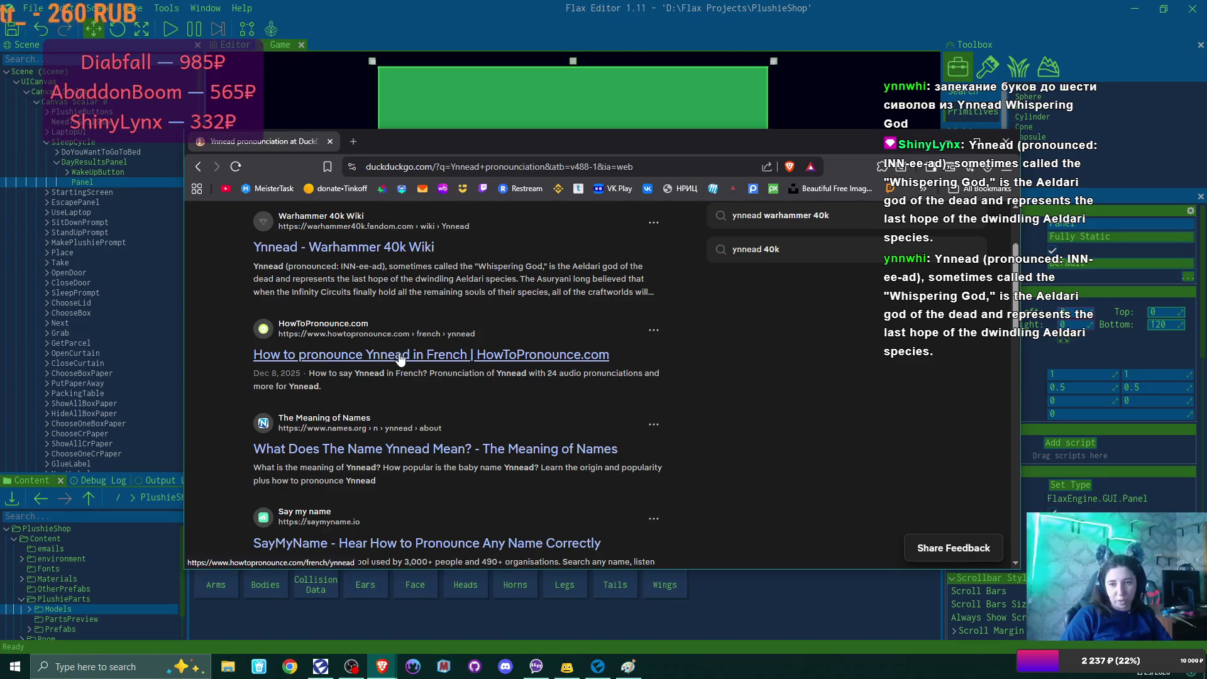
scroll(400, 357, "down", 1)
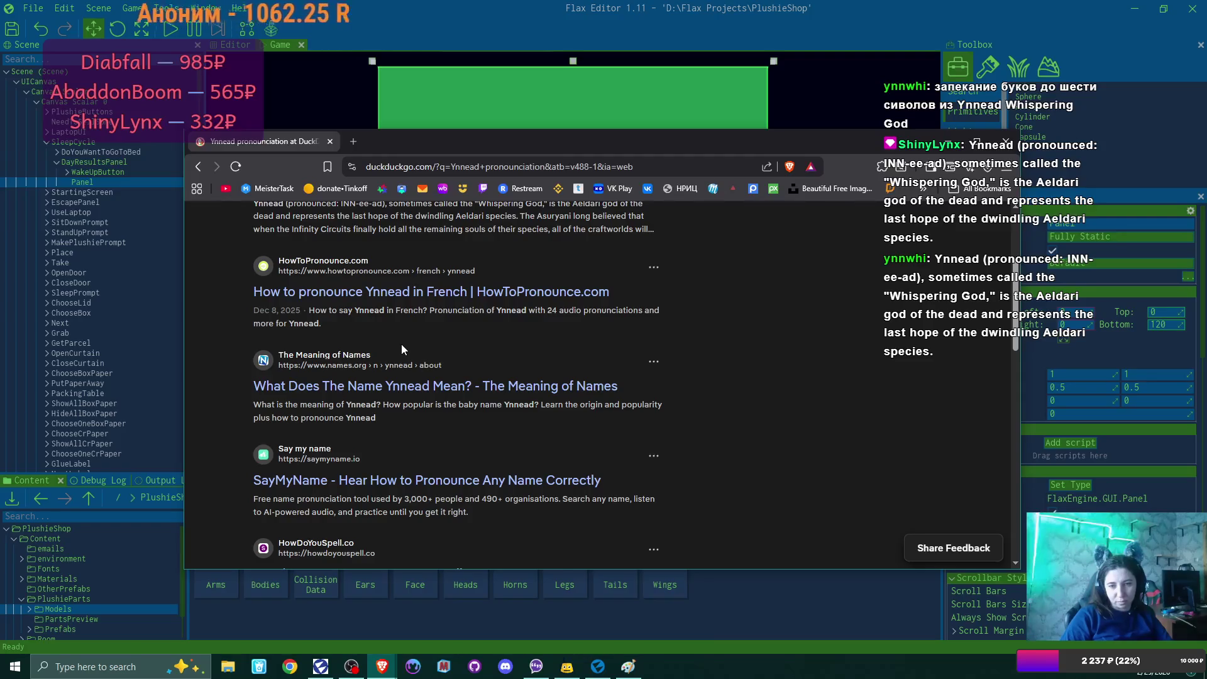
scroll(401, 345, "down", 1)
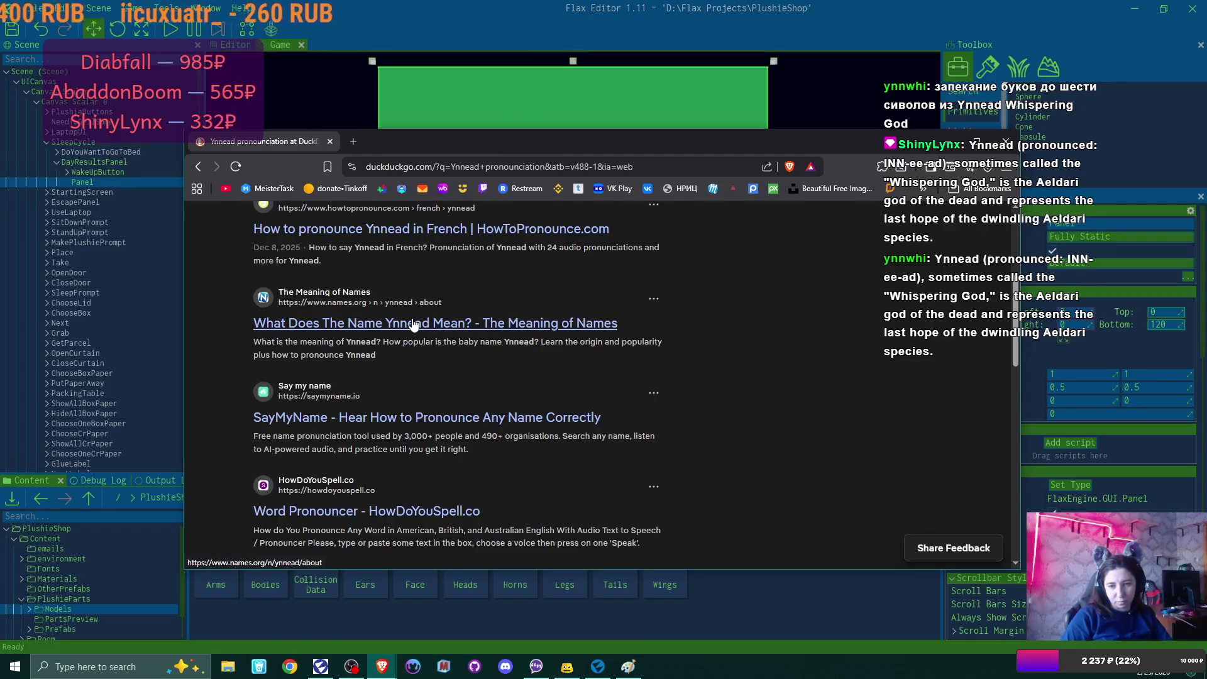
scroll(414, 324, "down", 1)
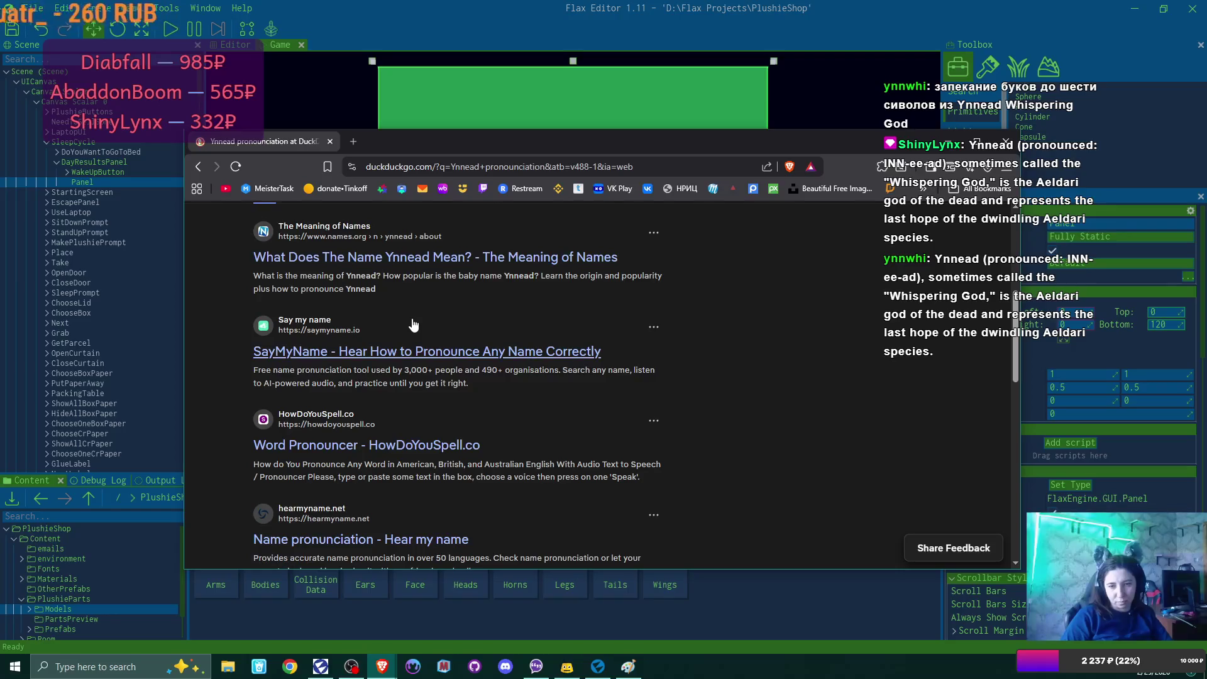
scroll(413, 324, "down", 1)
scroll(413, 324, "down", 1)
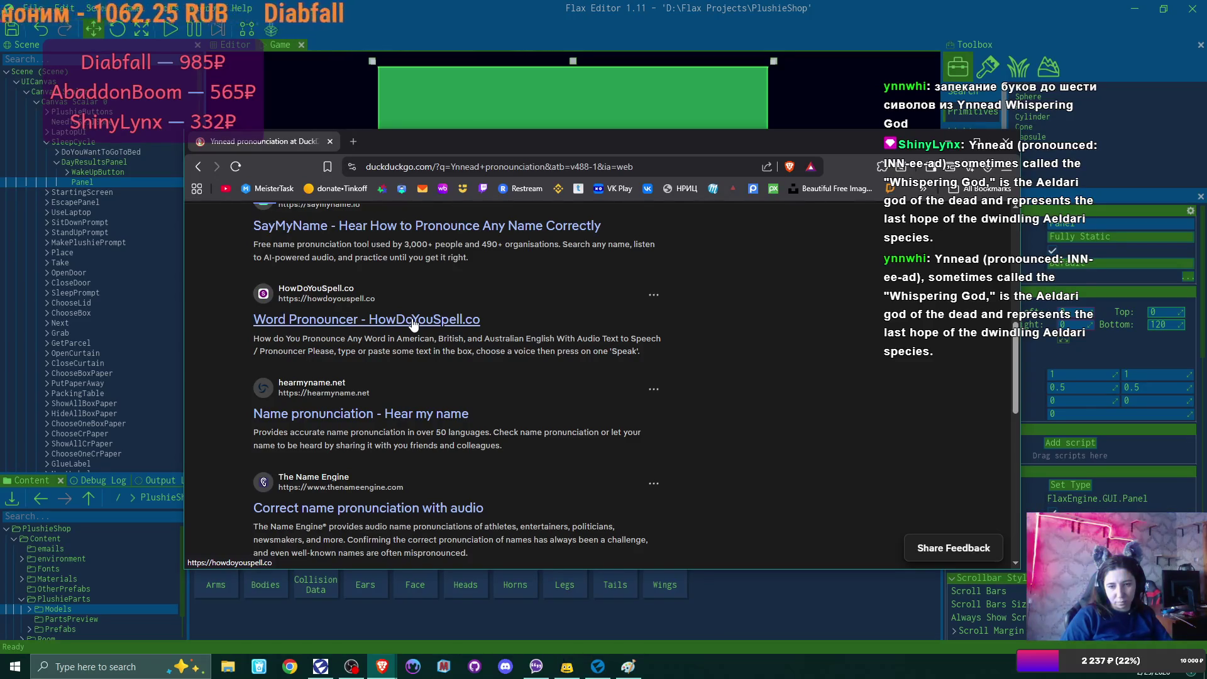
scroll(414, 325, "up", 5)
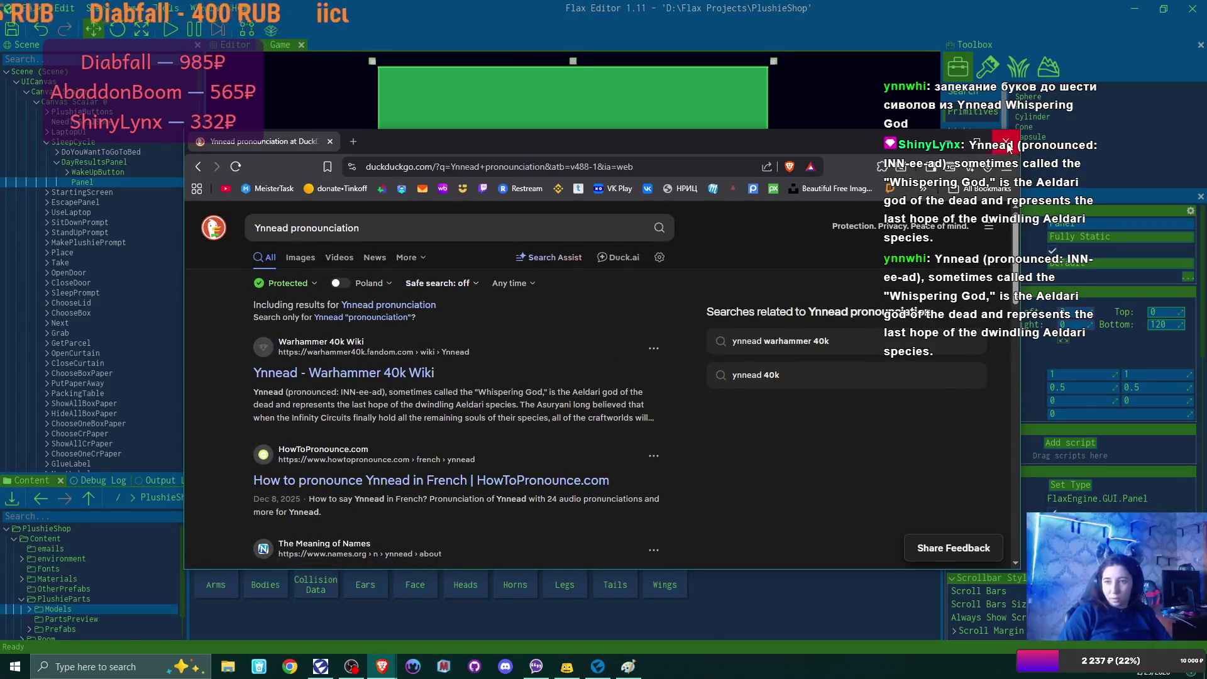
left_click(1006, 144)
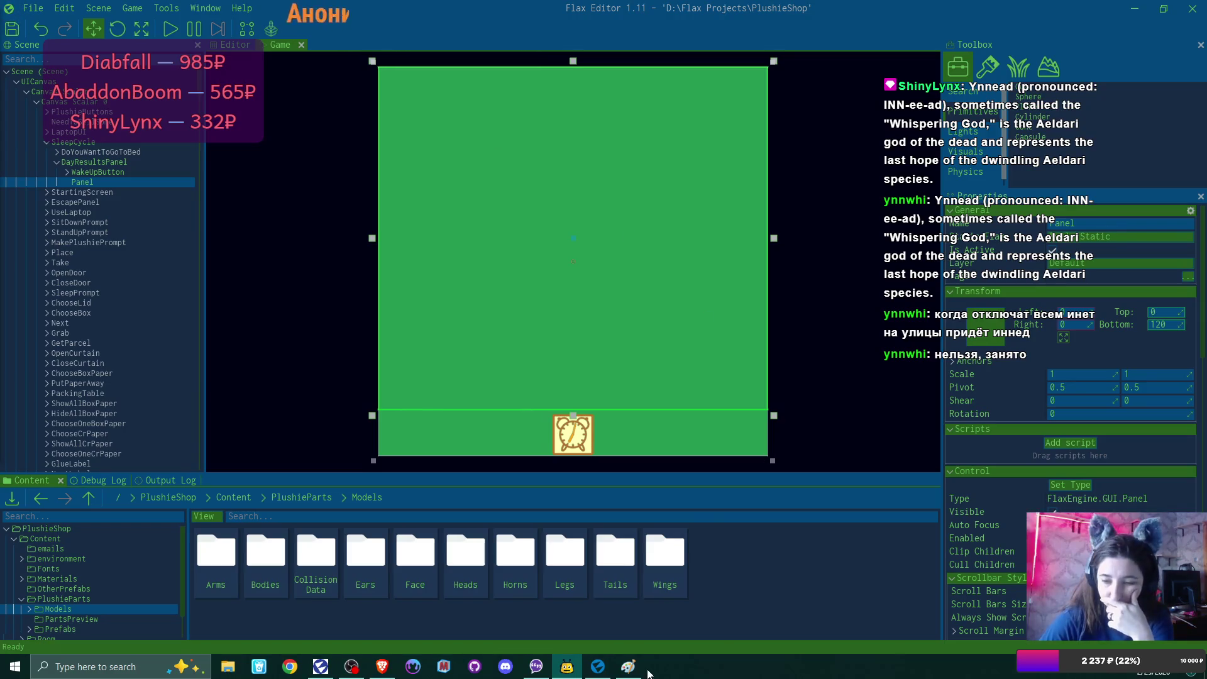
left_click(629, 668)
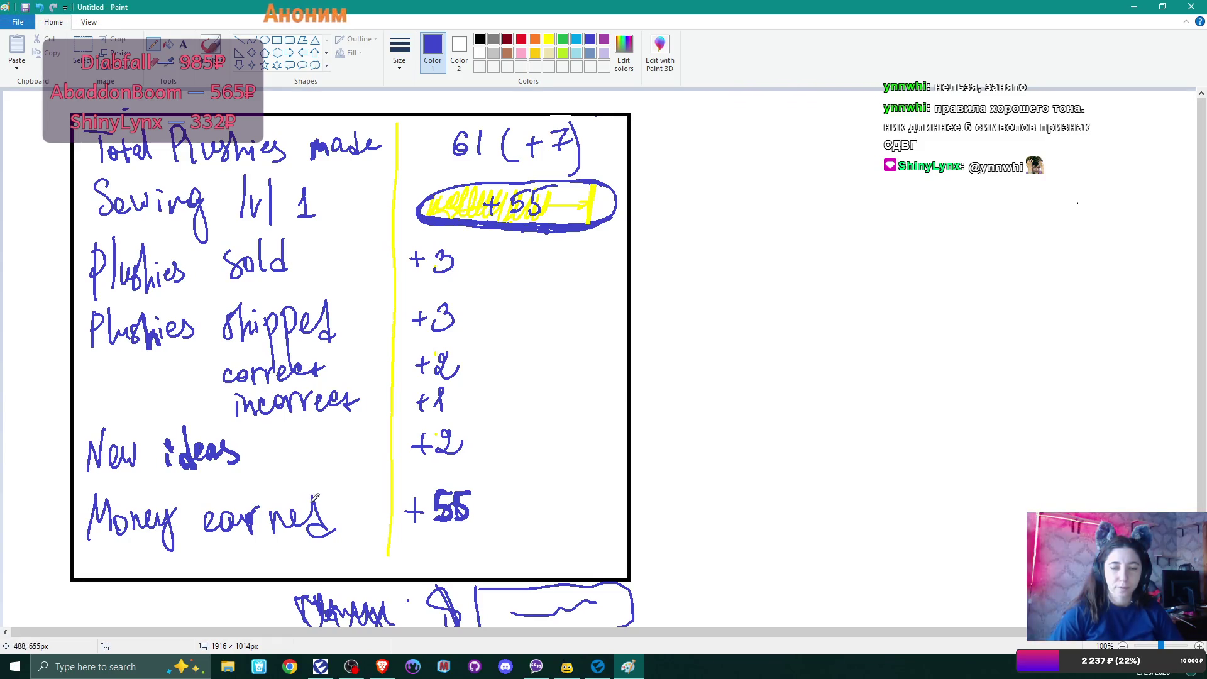
Step: Go back from the Paint sketch to the Flax Editor project
left_click(598, 667)
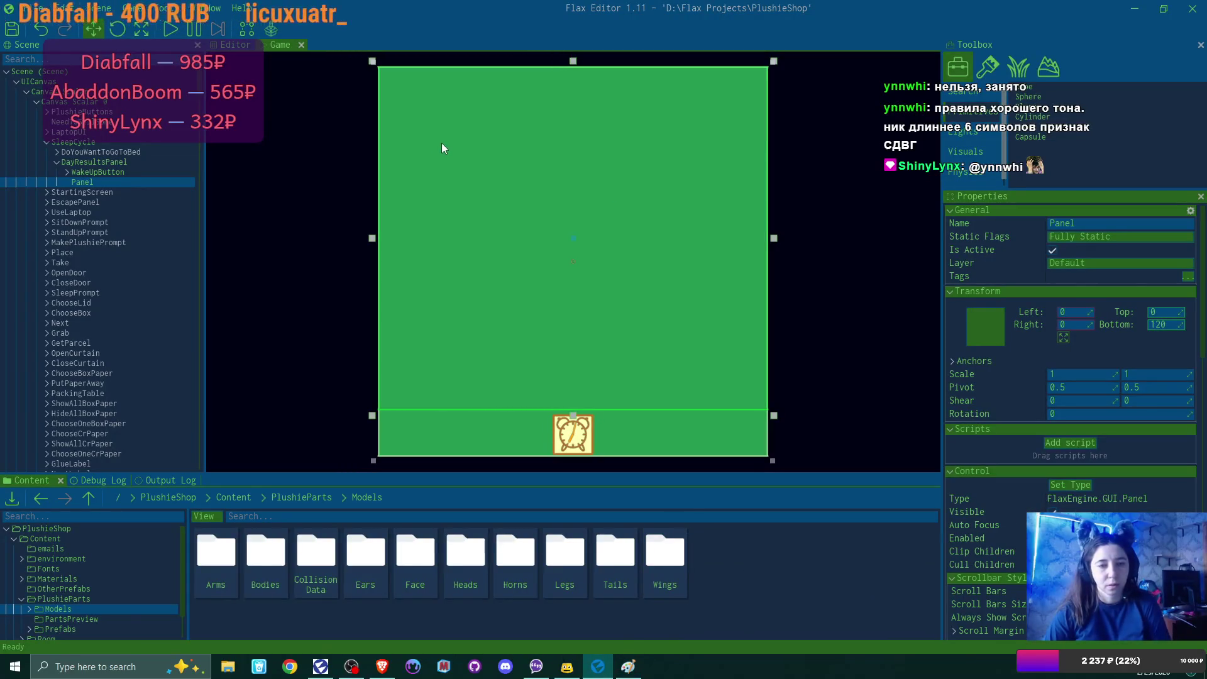
Step: Change the day-results Panel's control type to GridPanel
scroll(1127, 452, "down", 5)
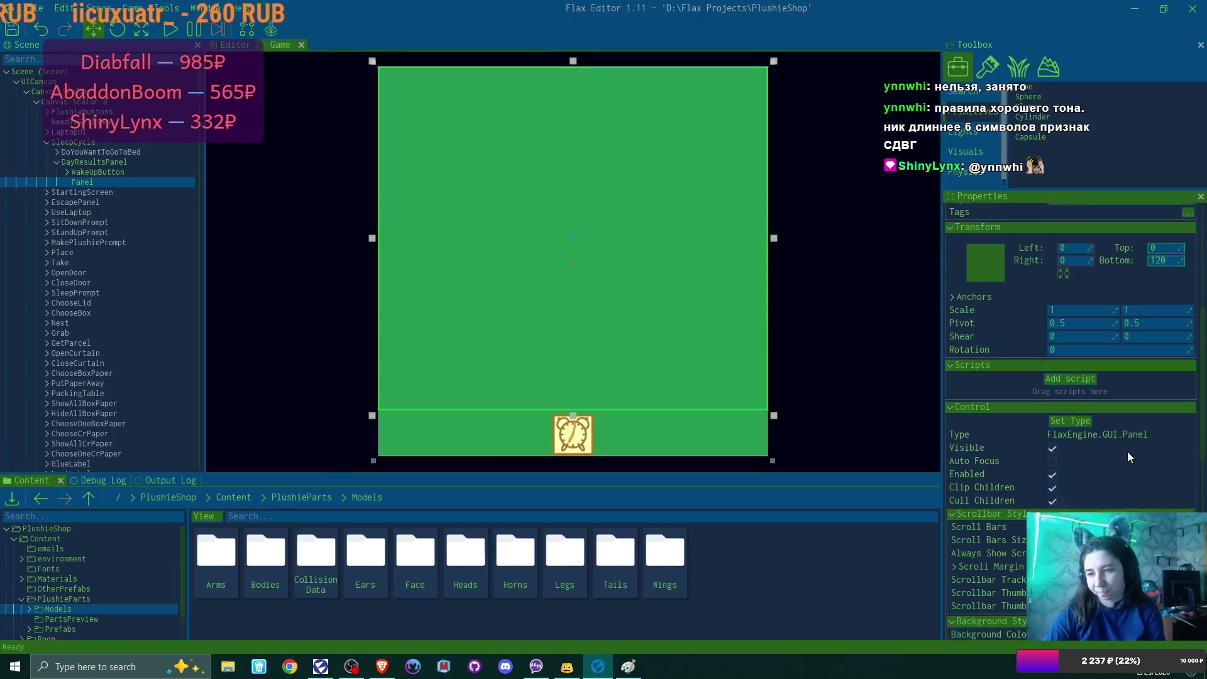
scroll(1127, 451, "down", 2)
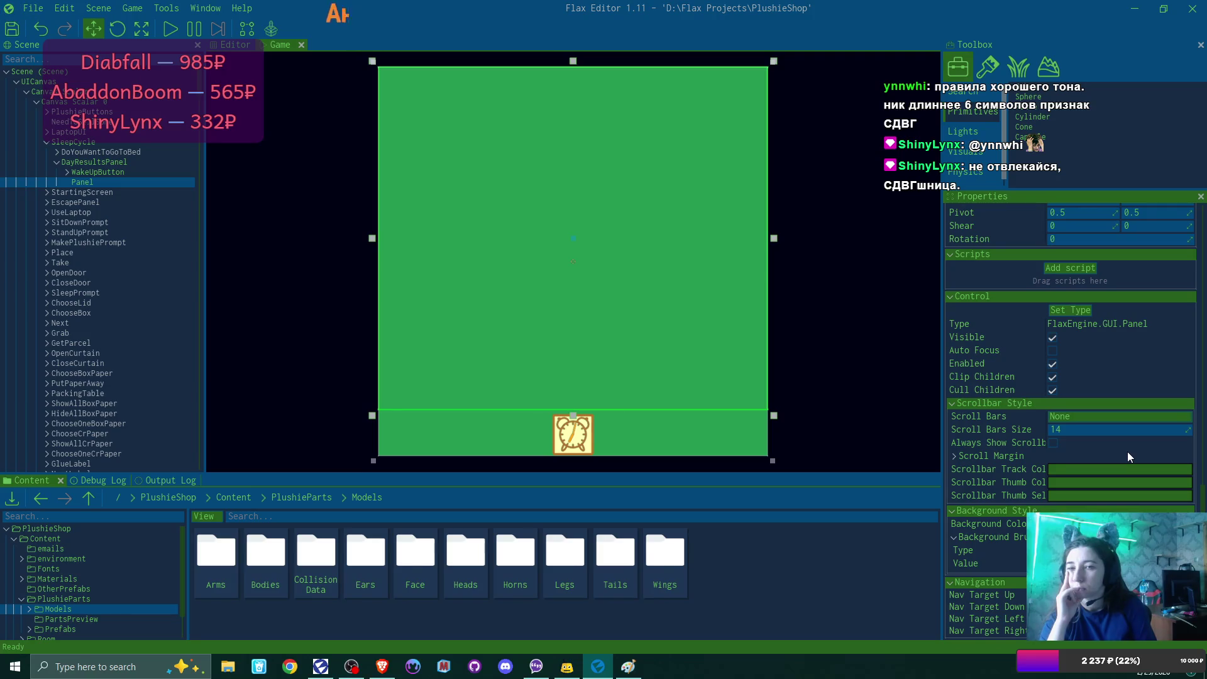
left_click(1067, 308)
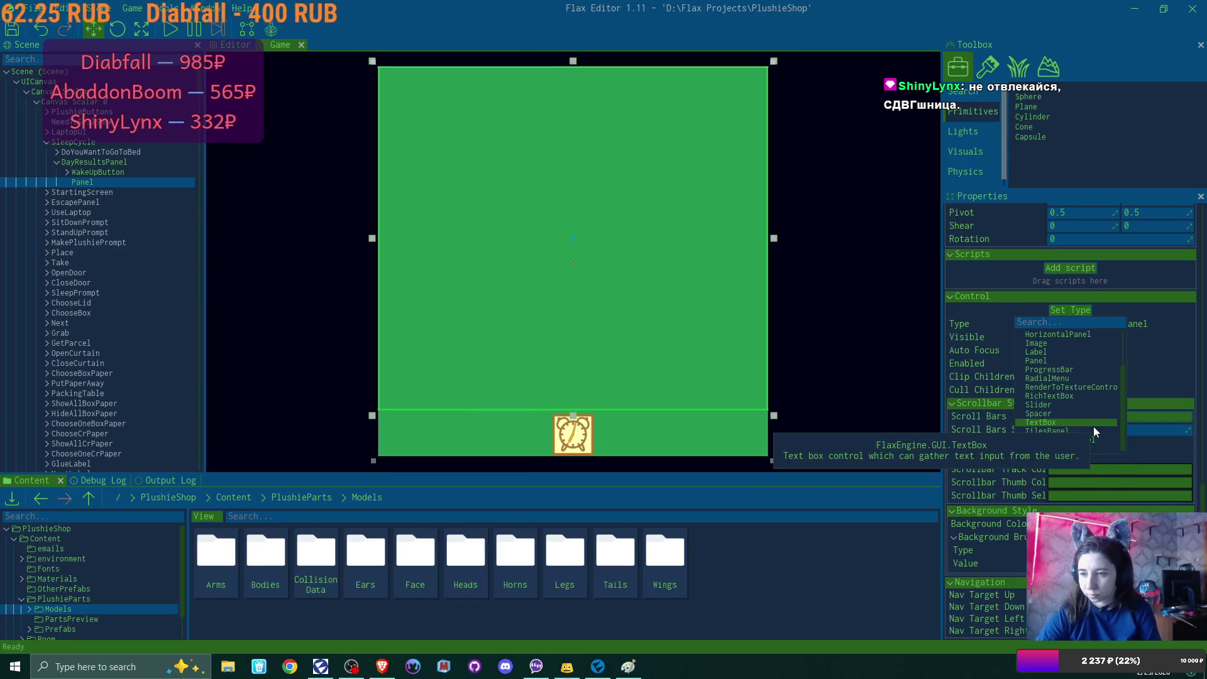
scroll(1093, 417, "up", 2)
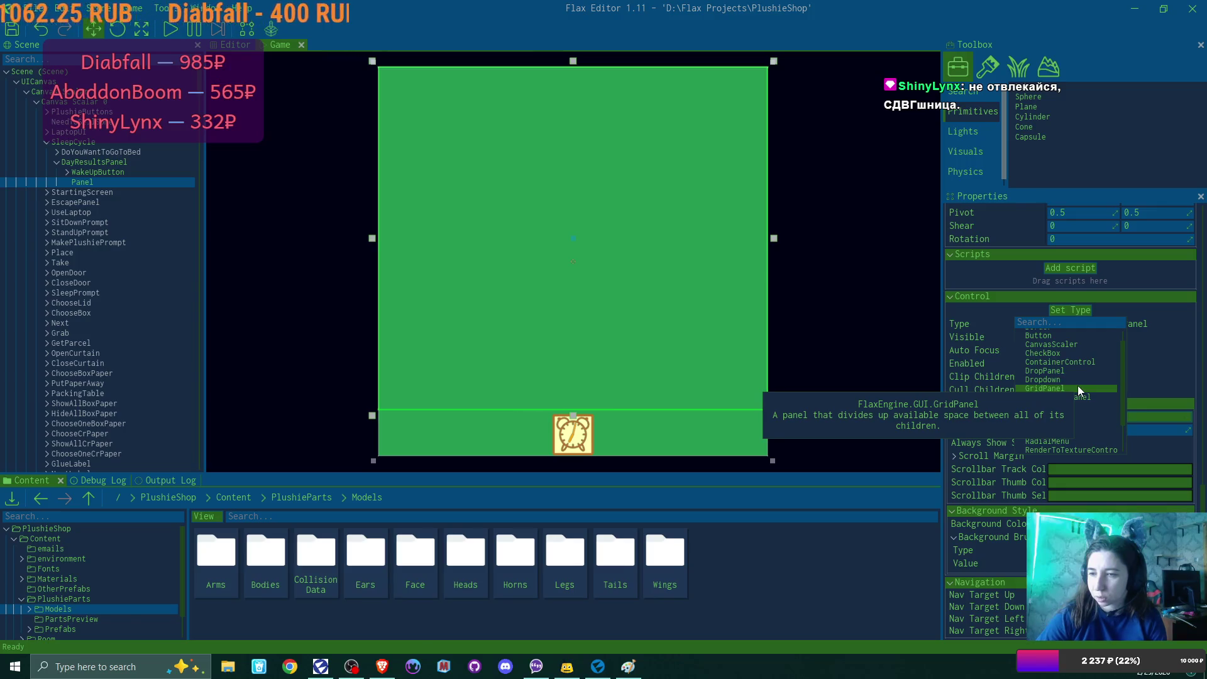
left_click(1079, 389)
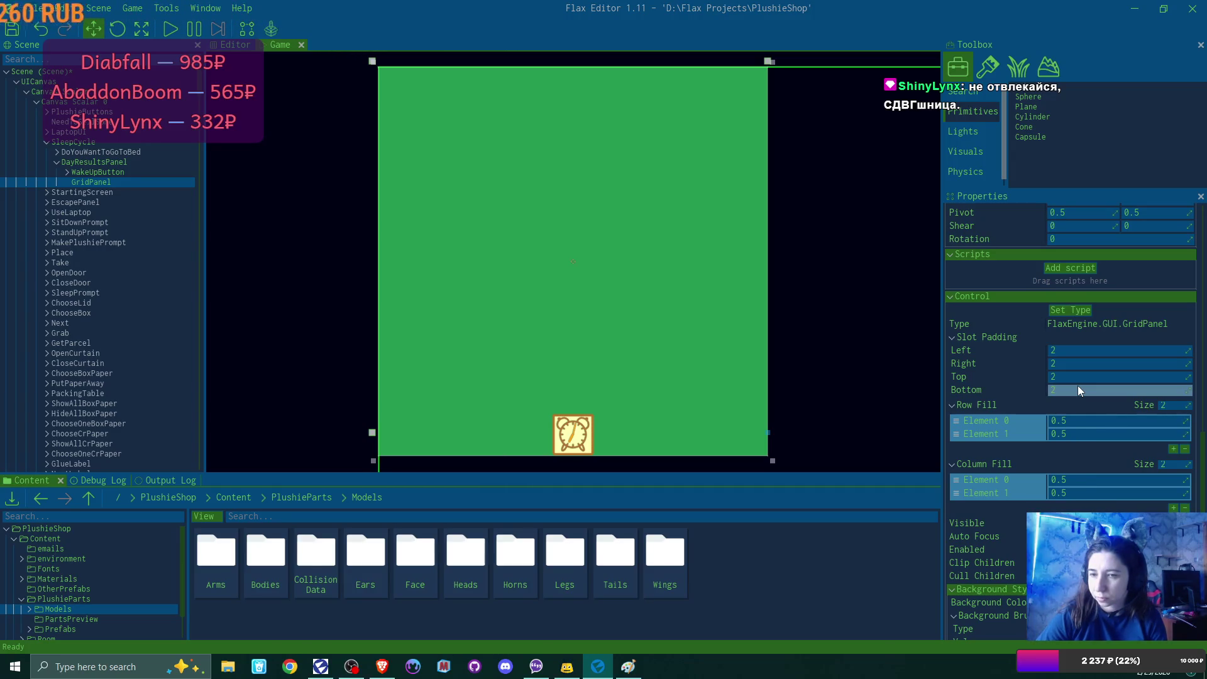
Step: Set the GridPanel's Right and Bottom offsets to 0, then raise Bottom to 120
scroll(1076, 387, "up", 5)
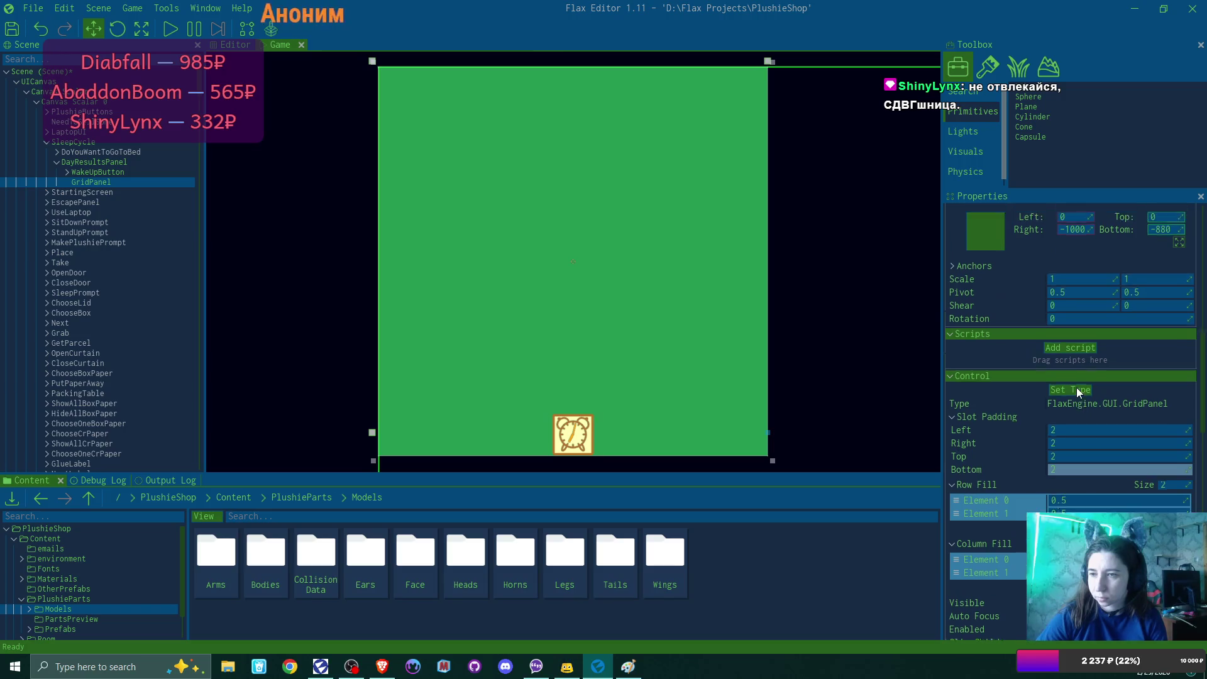
left_click(1080, 307)
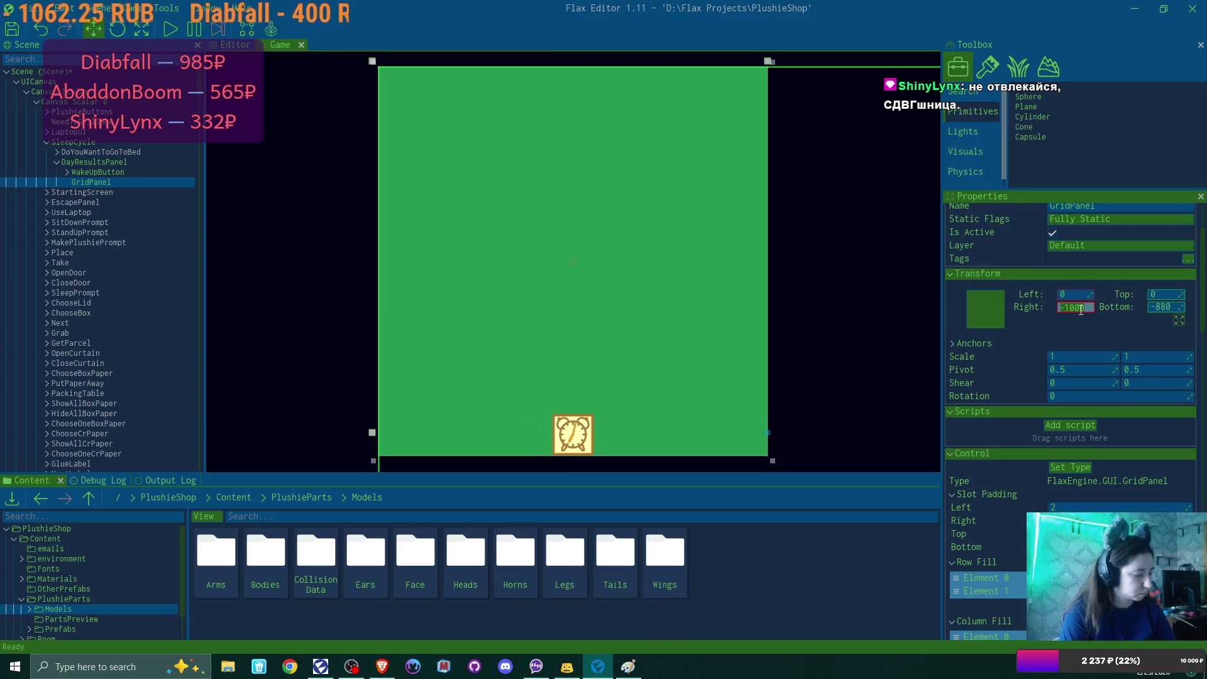
key("Tab")
type("0")
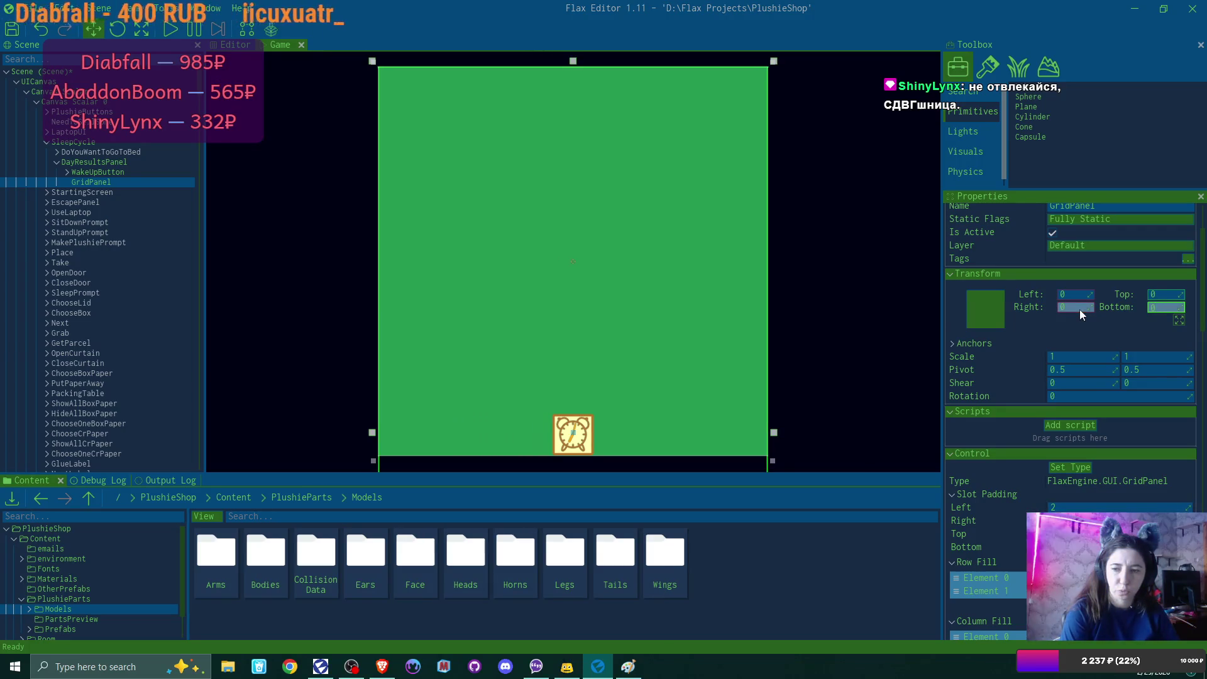
key("Return")
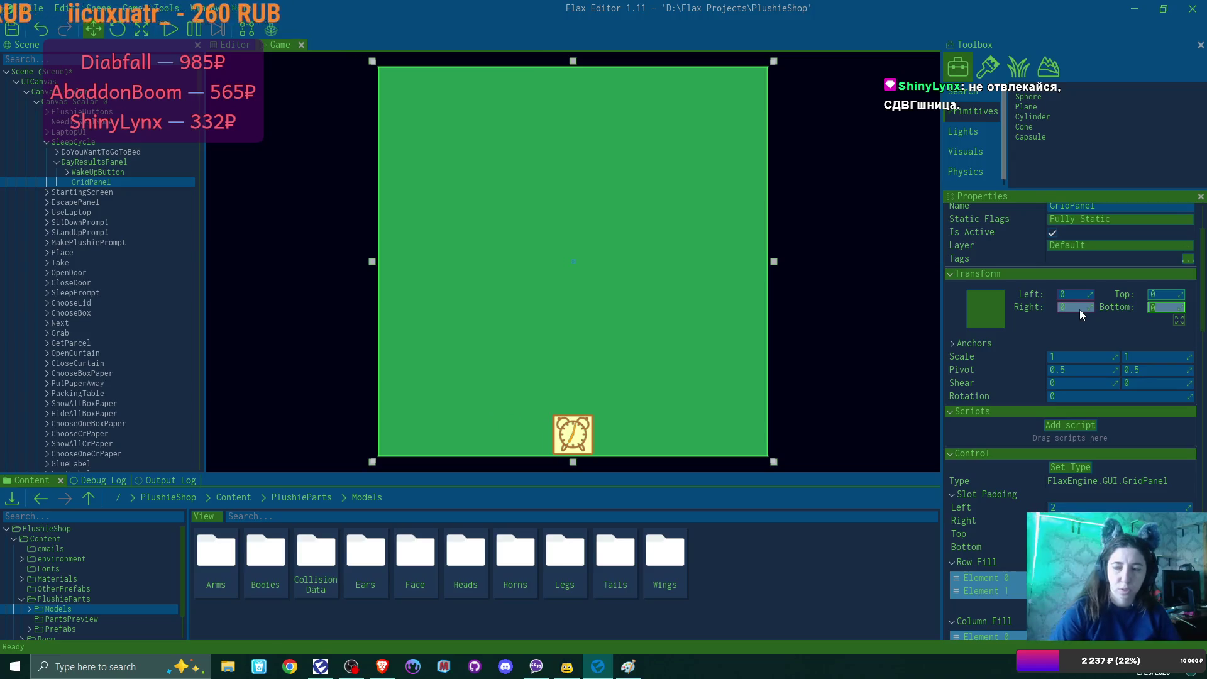
left_click_drag(1187, 313, 1204, 313)
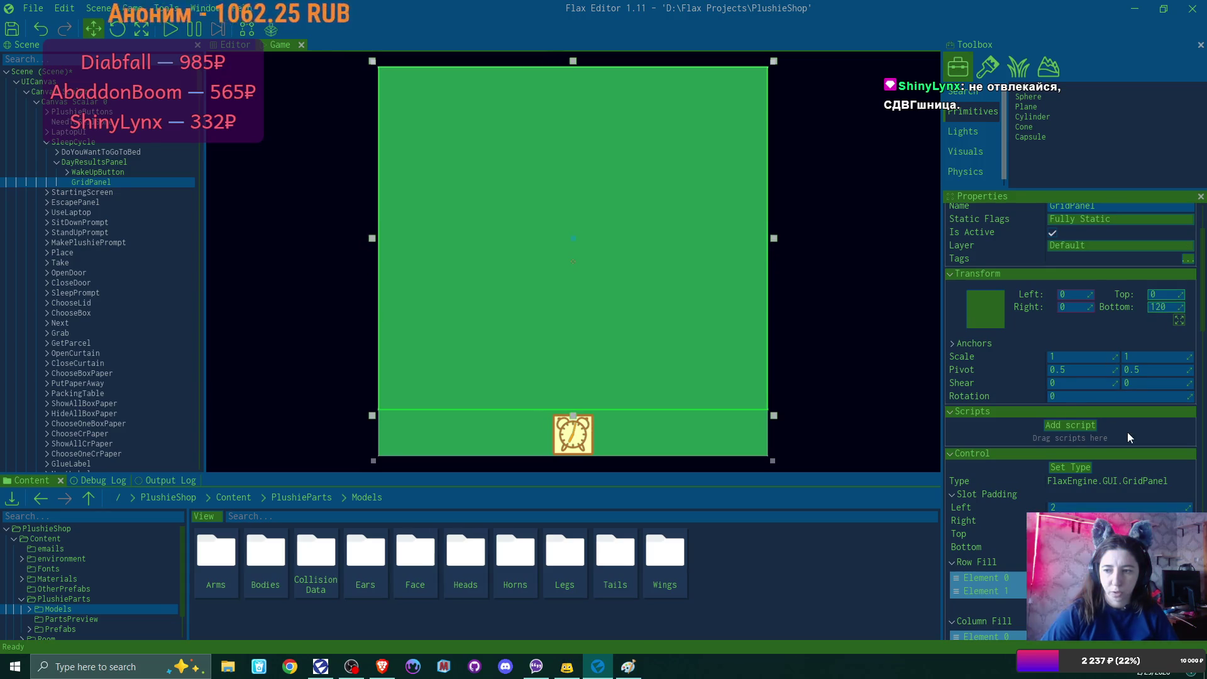
scroll(1127, 433, "down", 5)
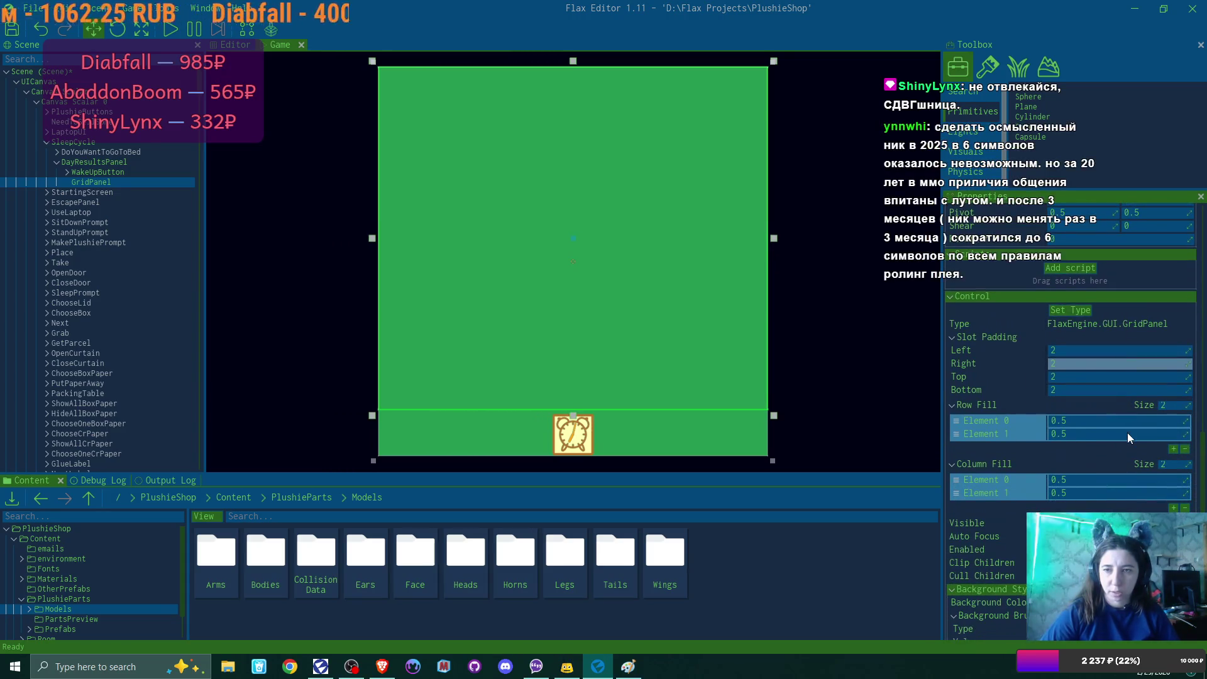
scroll(1126, 432, "down", 1)
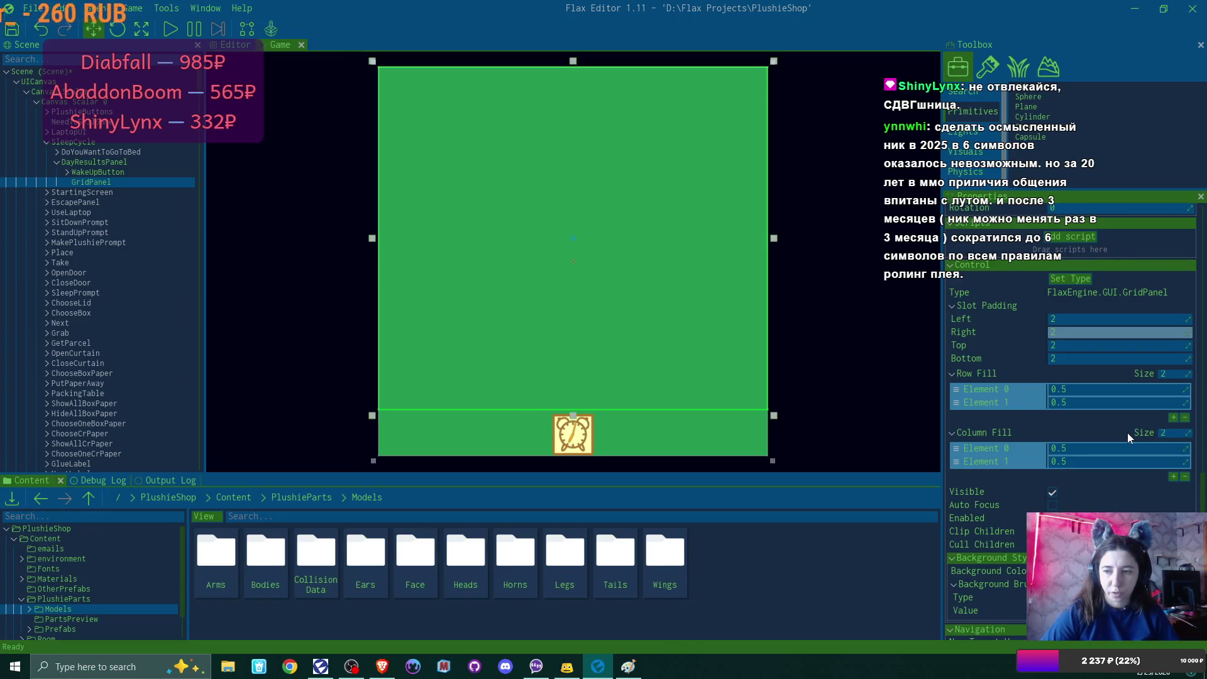
Step: Add a new UI Control child under GridPanel named TotalPlushiesMadeLabel
right_click(96, 181)
mouse_move(189, 384)
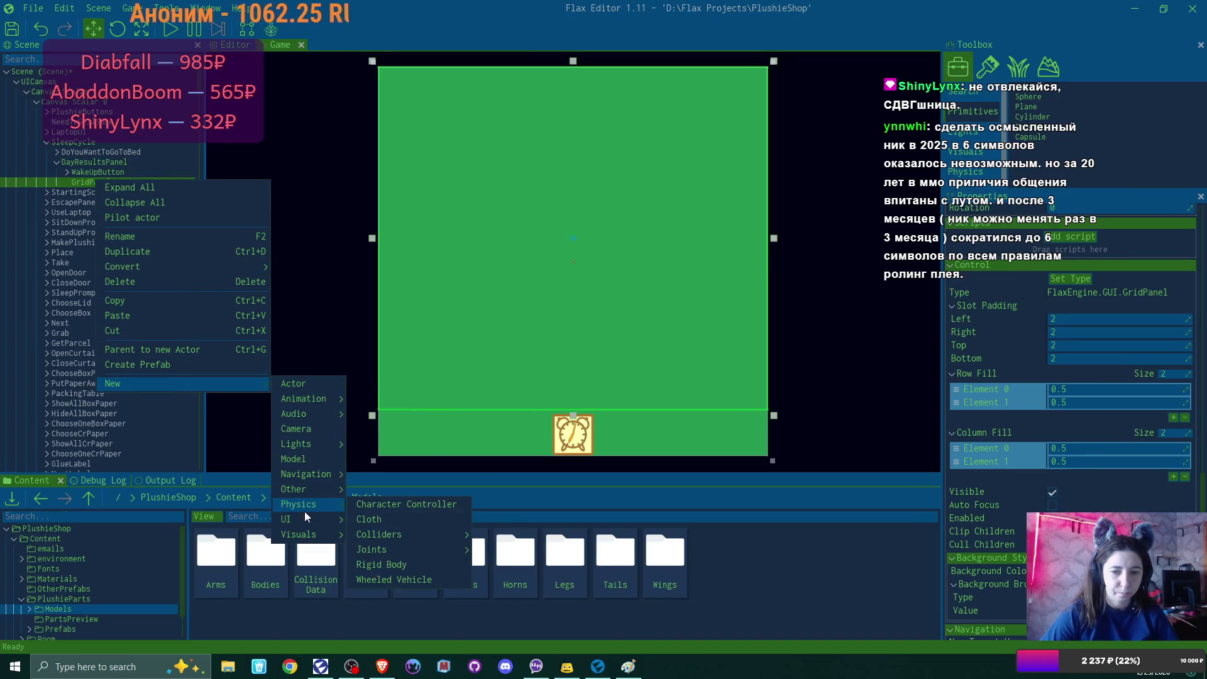
mouse_move(308, 519)
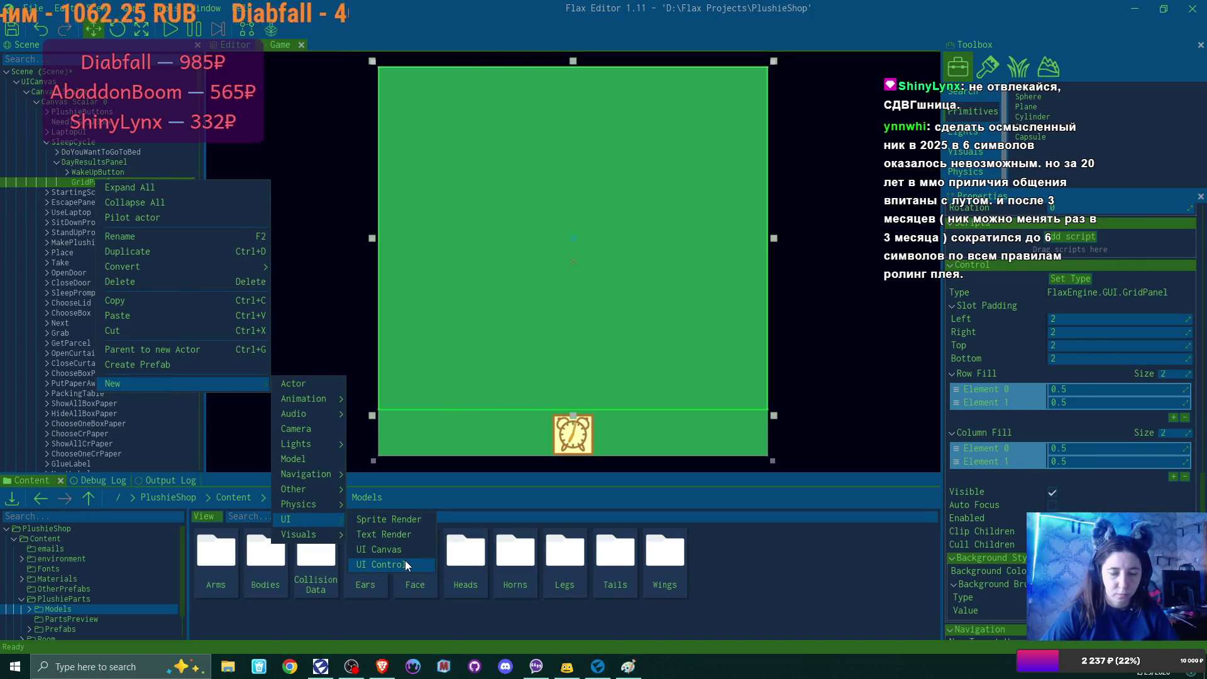
left_click(405, 564)
type("Total")
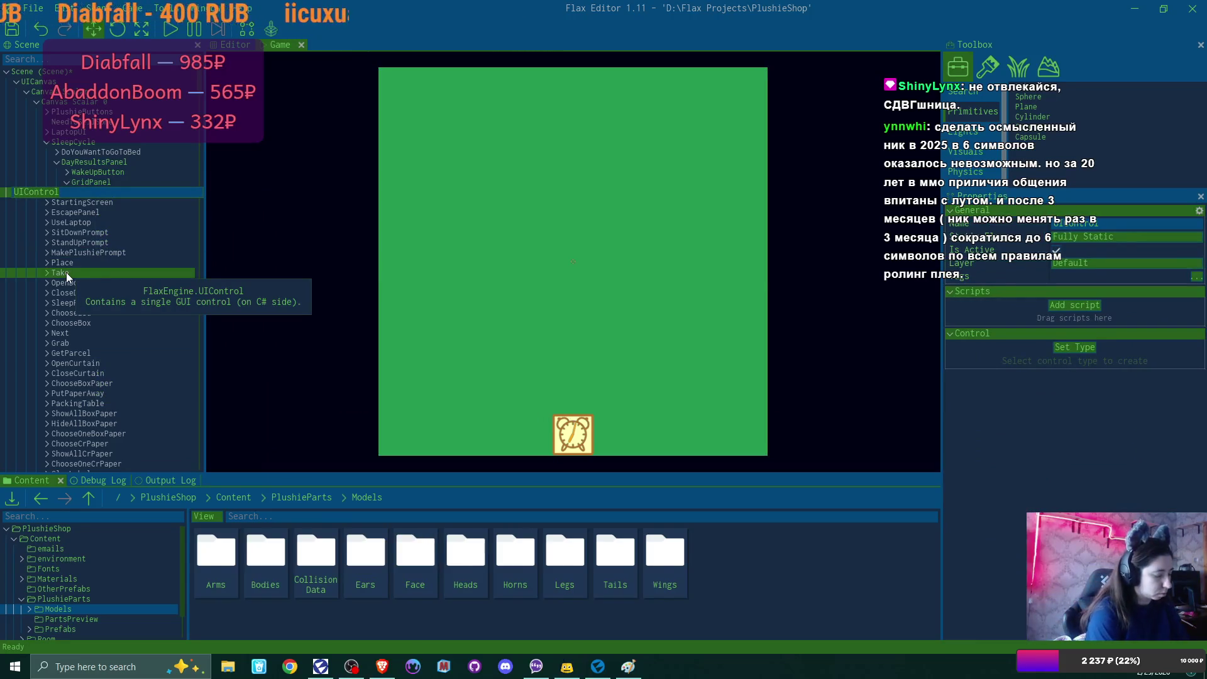
type("PlushiesM")
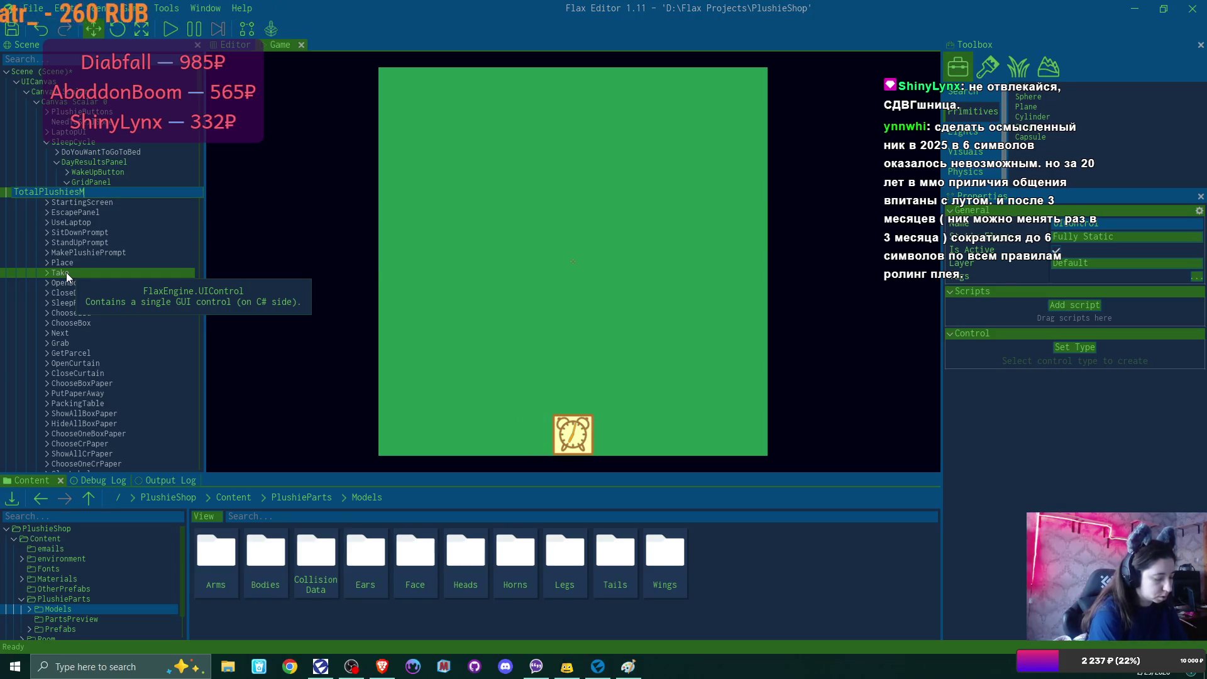
type("adeLabel")
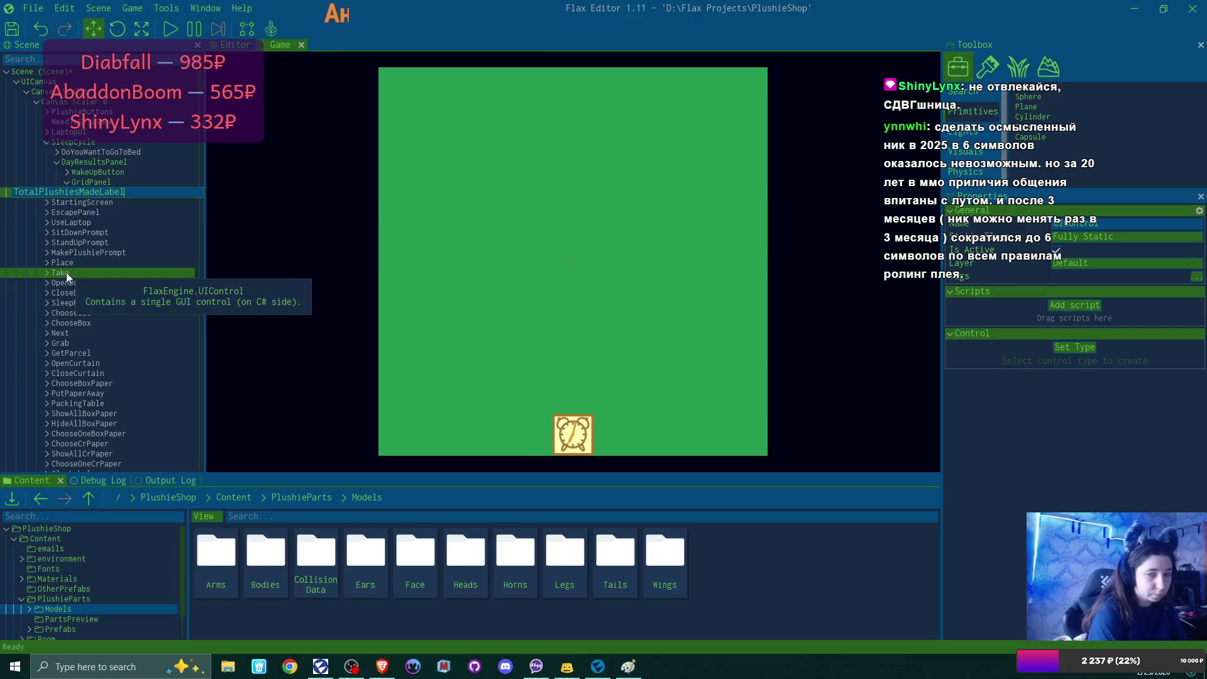
key("Return")
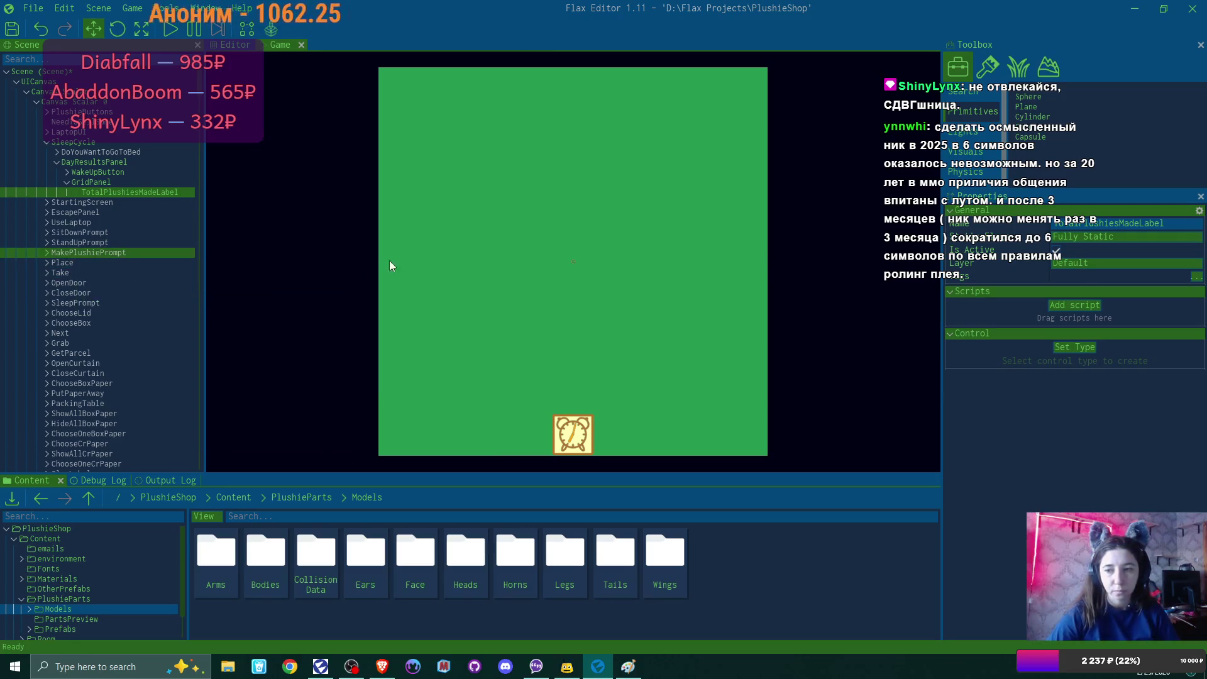
left_click(1091, 347)
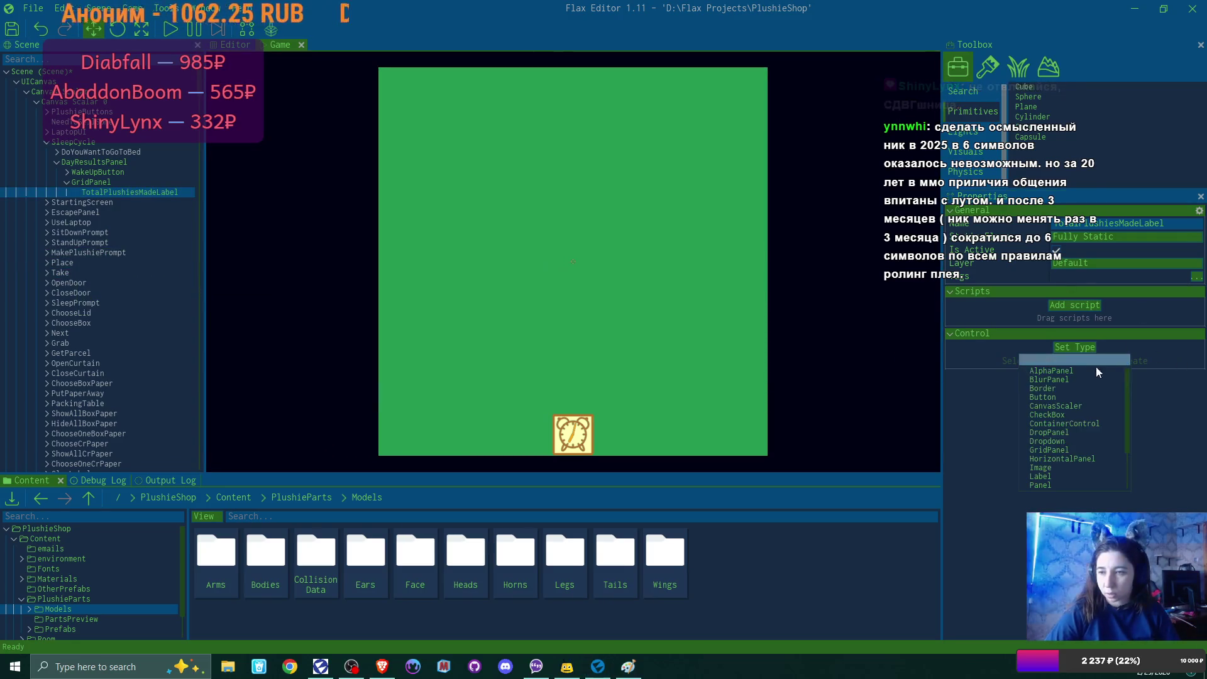
Step: Make TotalPlushiesMadeLabel a Label with the text 'Total Plushies Made'
left_click(1080, 479)
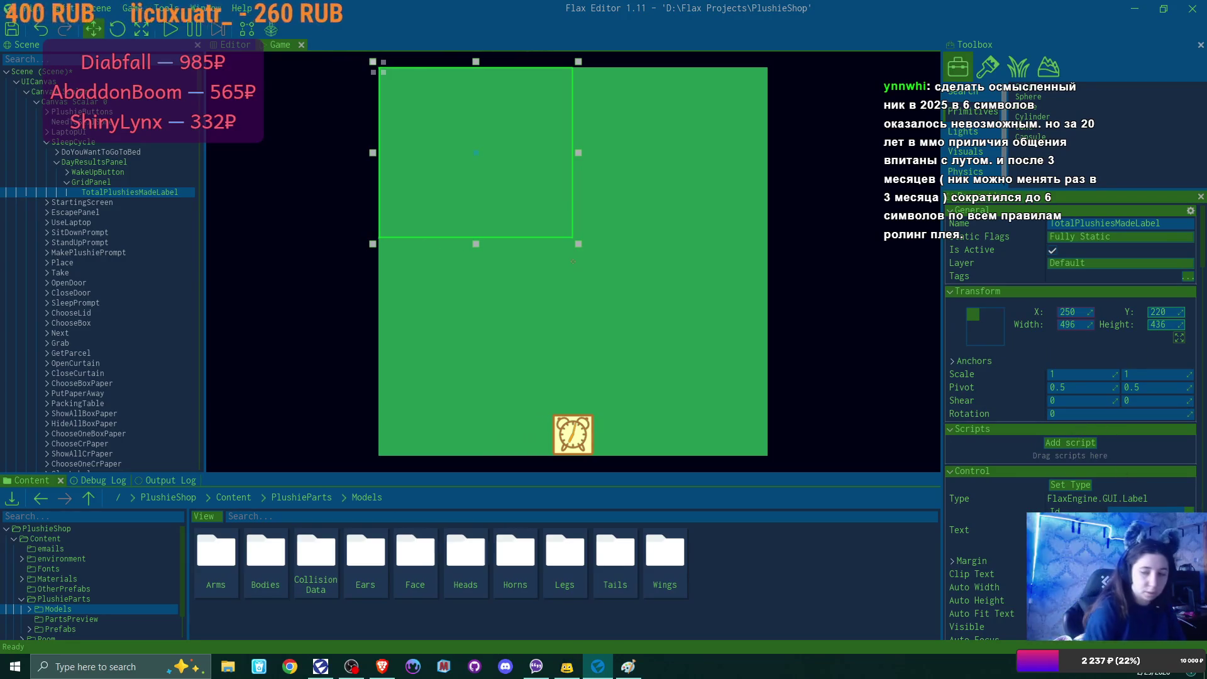
scroll(1071, 415, "down", 3)
scroll(1071, 415, "down", 6)
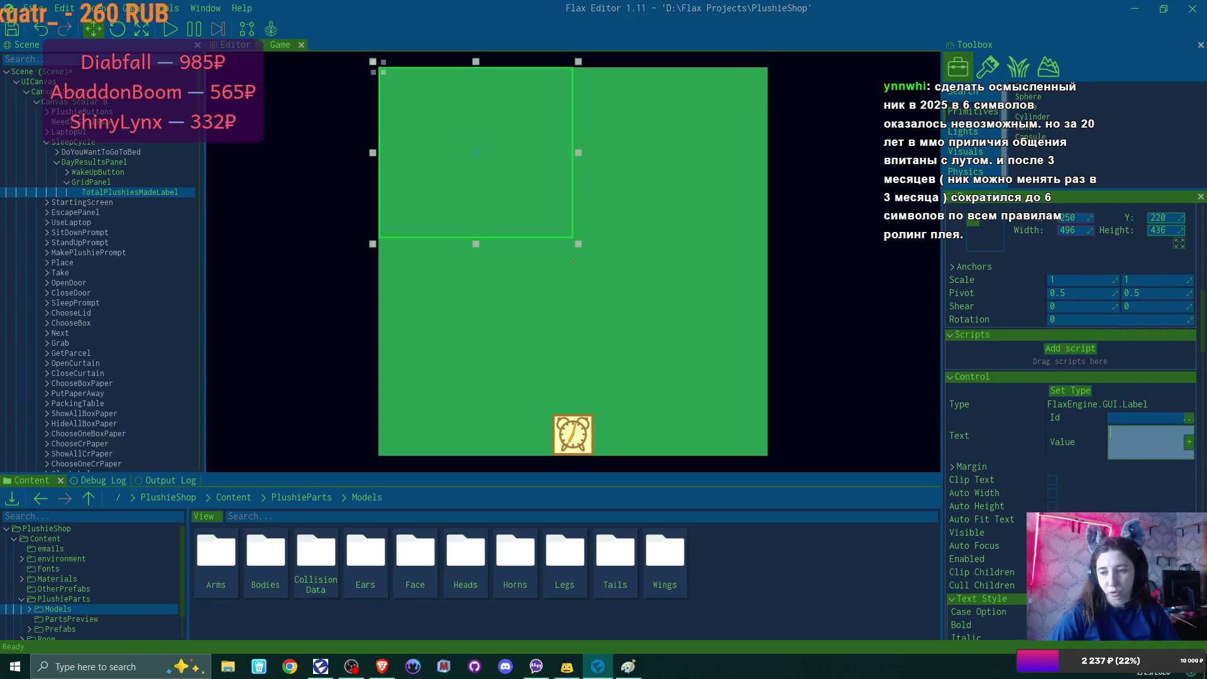
scroll(1072, 415, "up", 6)
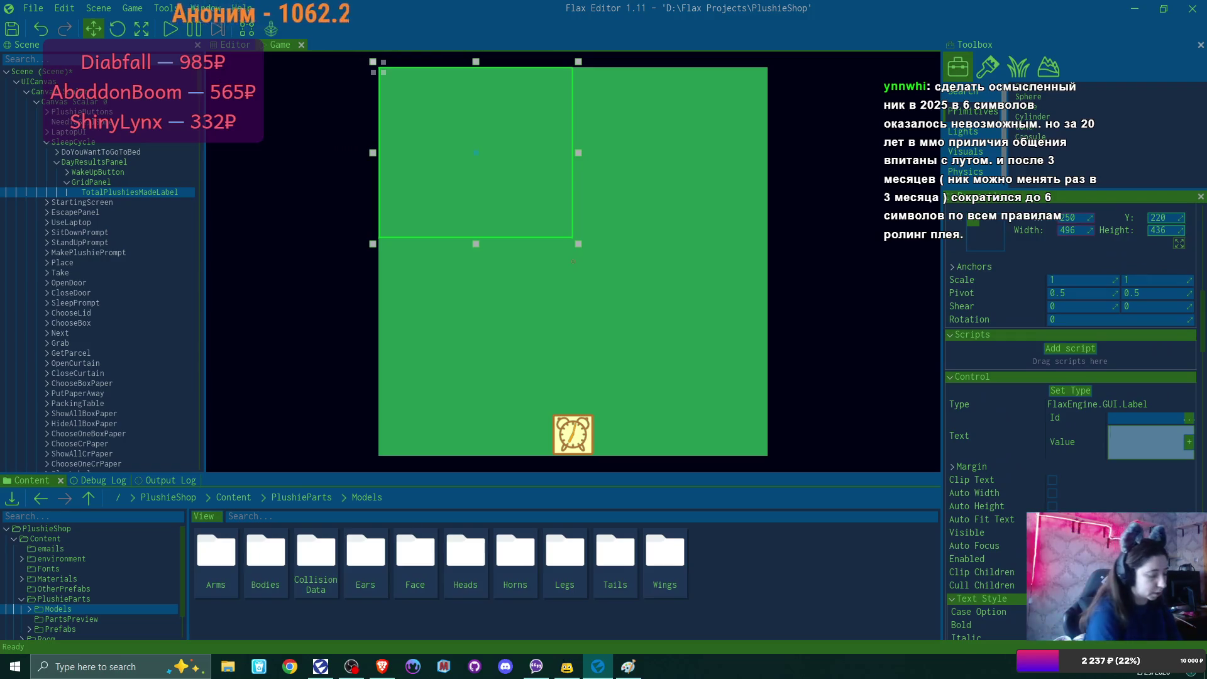
type("Total Plushies")
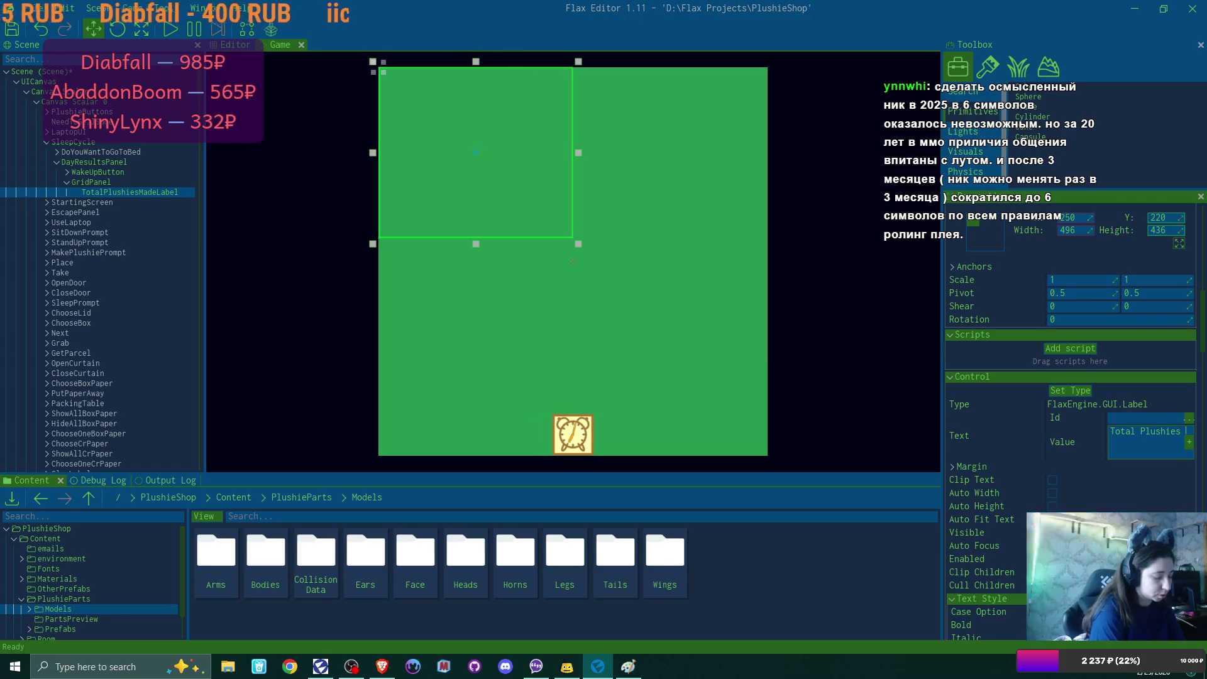
type(" Made")
key("Return")
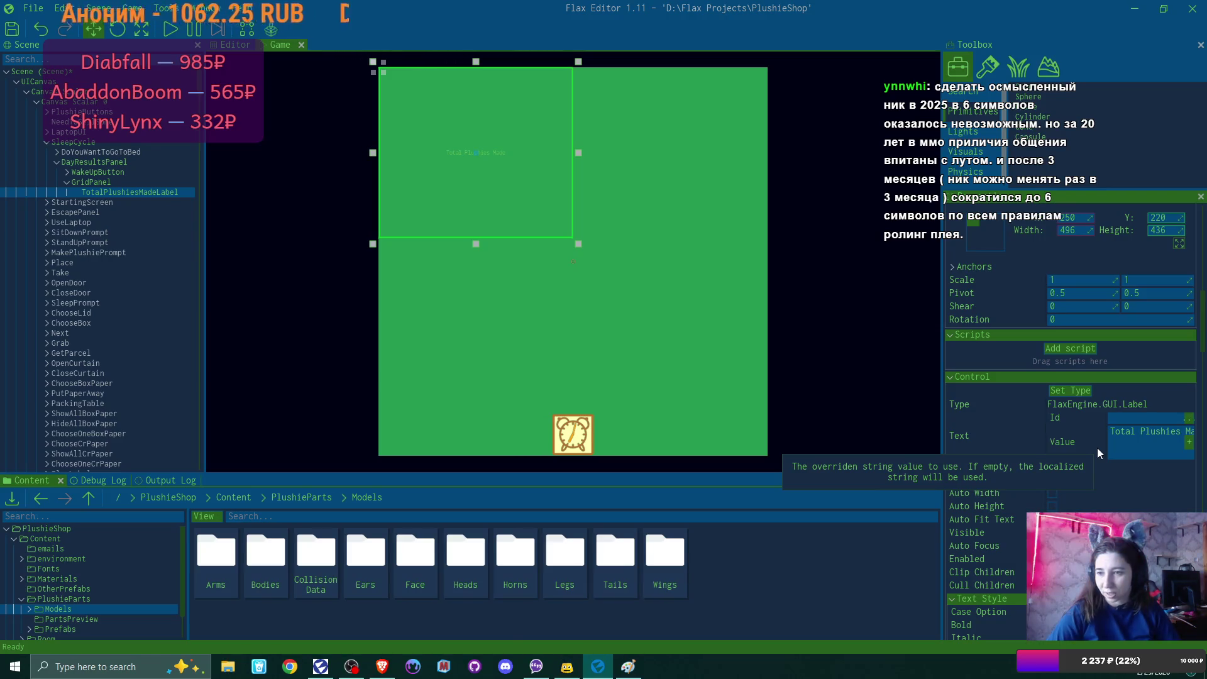
Step: Set the label's Horizontal Alignment to Near, then select GridPanel
scroll(1096, 448, "down", 3)
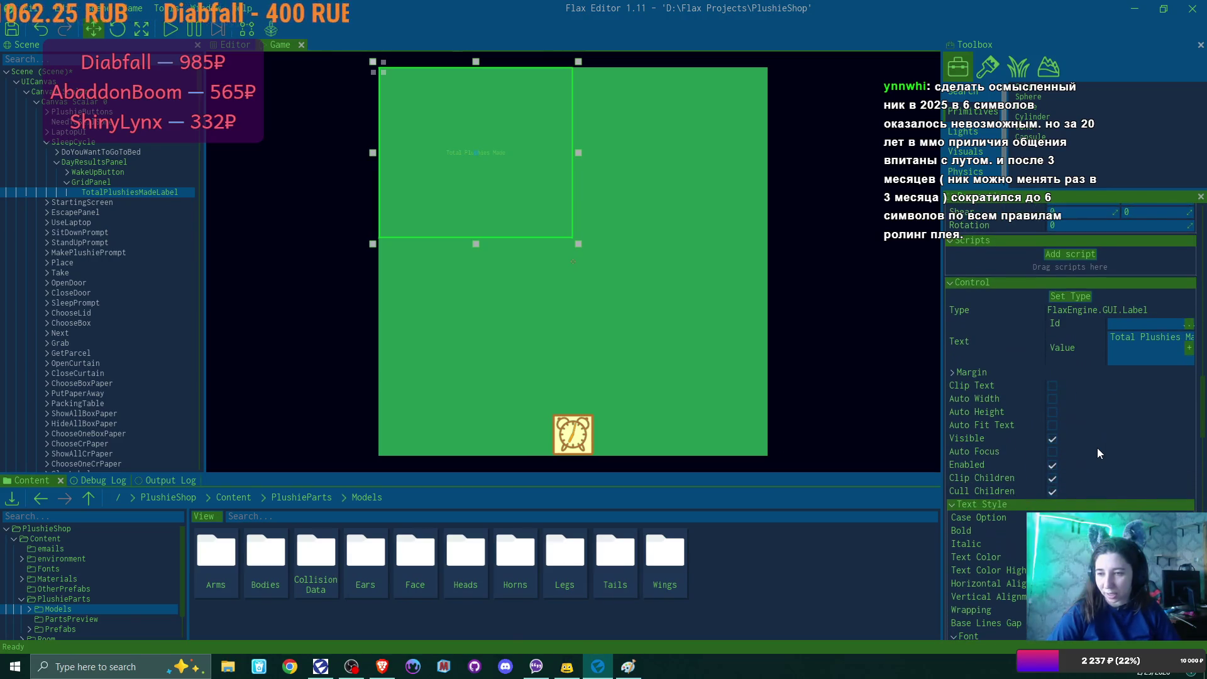
scroll(1097, 449, "down", 5)
scroll(1097, 448, "down", 2)
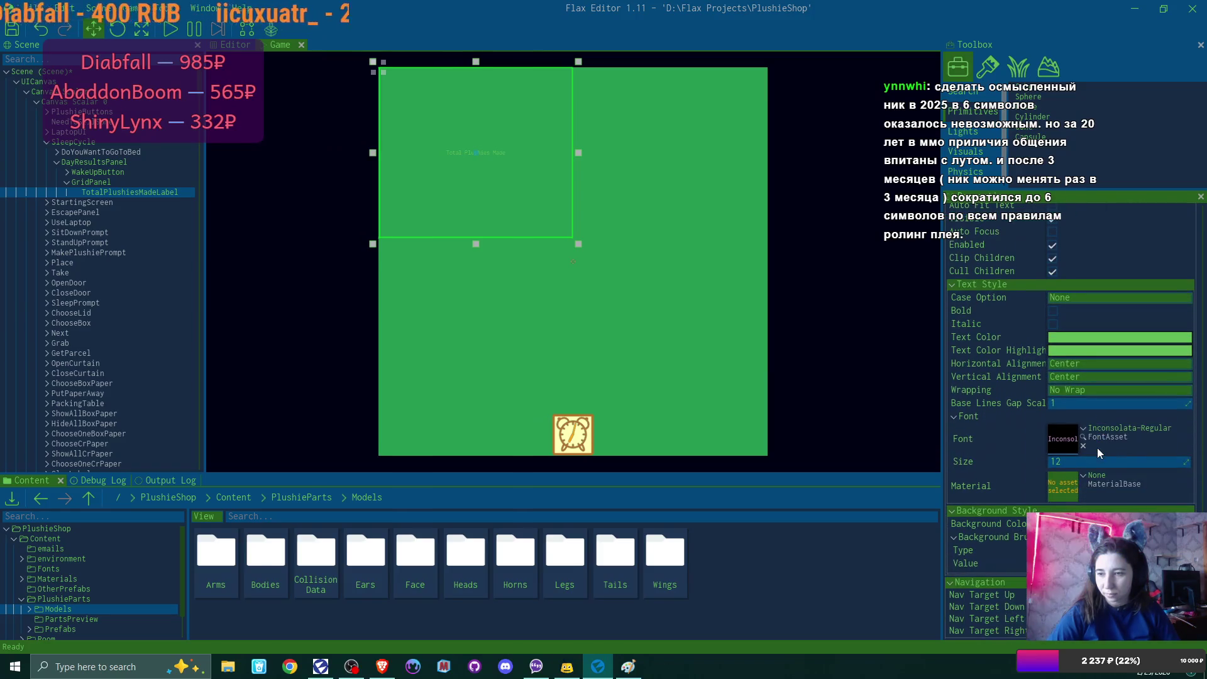
left_click(1070, 361)
left_click(1071, 378)
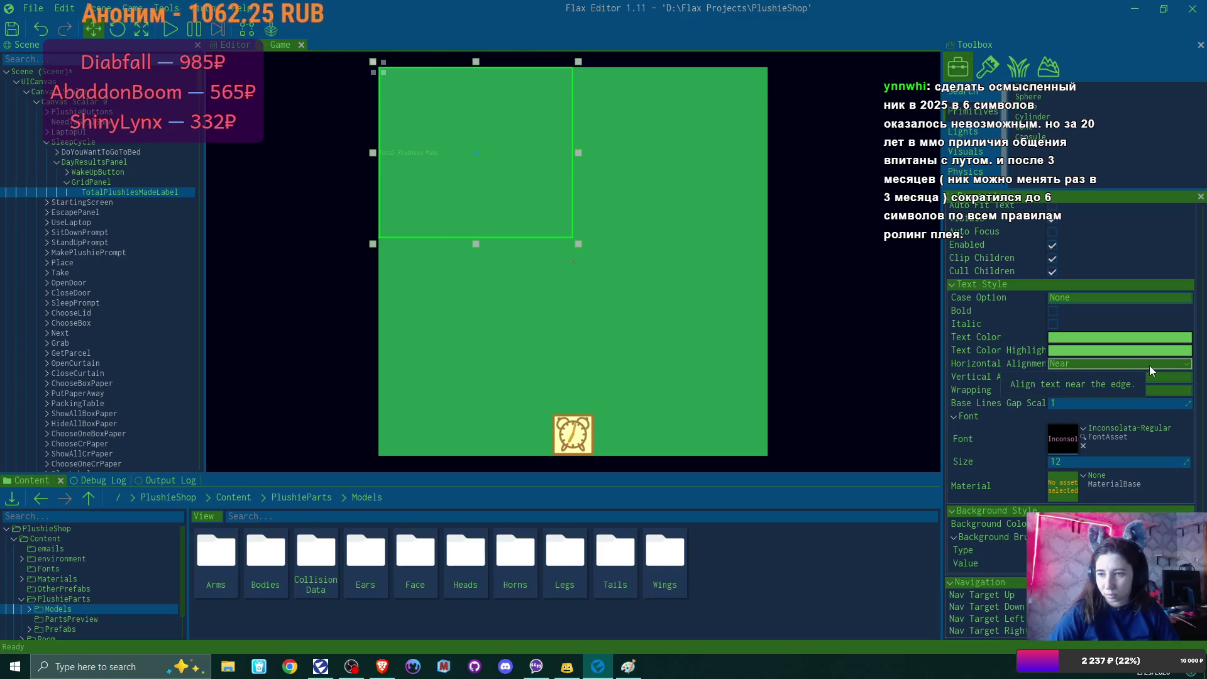
scroll(1151, 370, "up", 5)
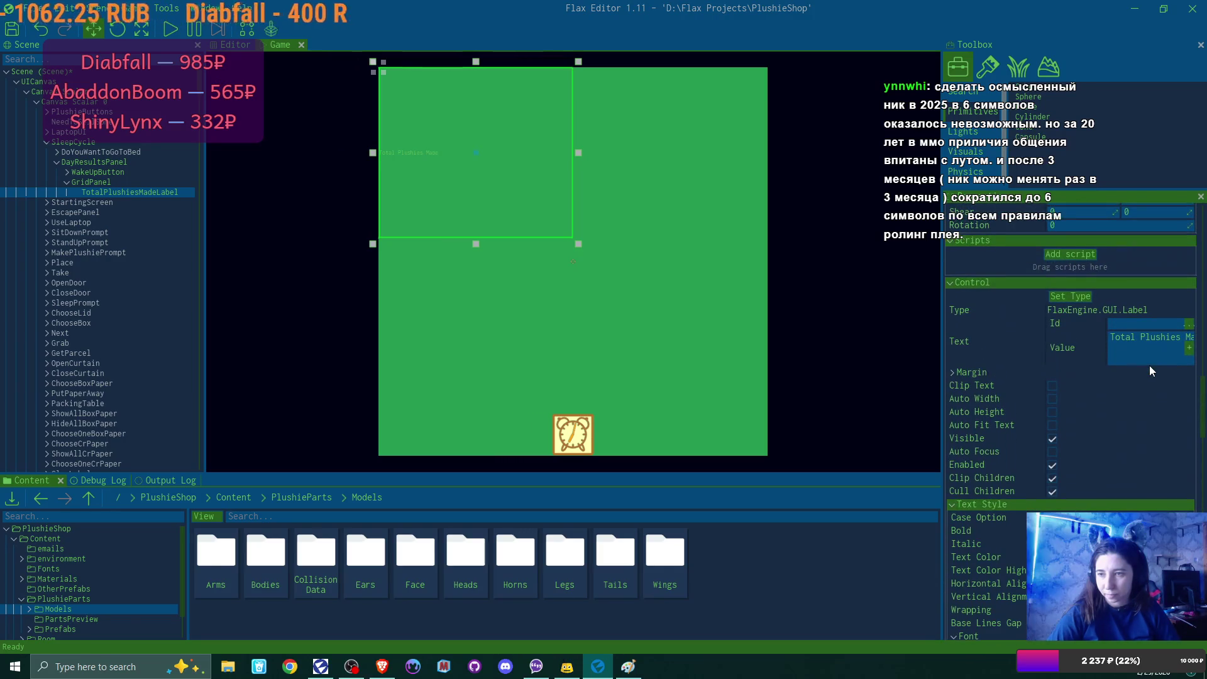
scroll(1115, 413, "up", 1)
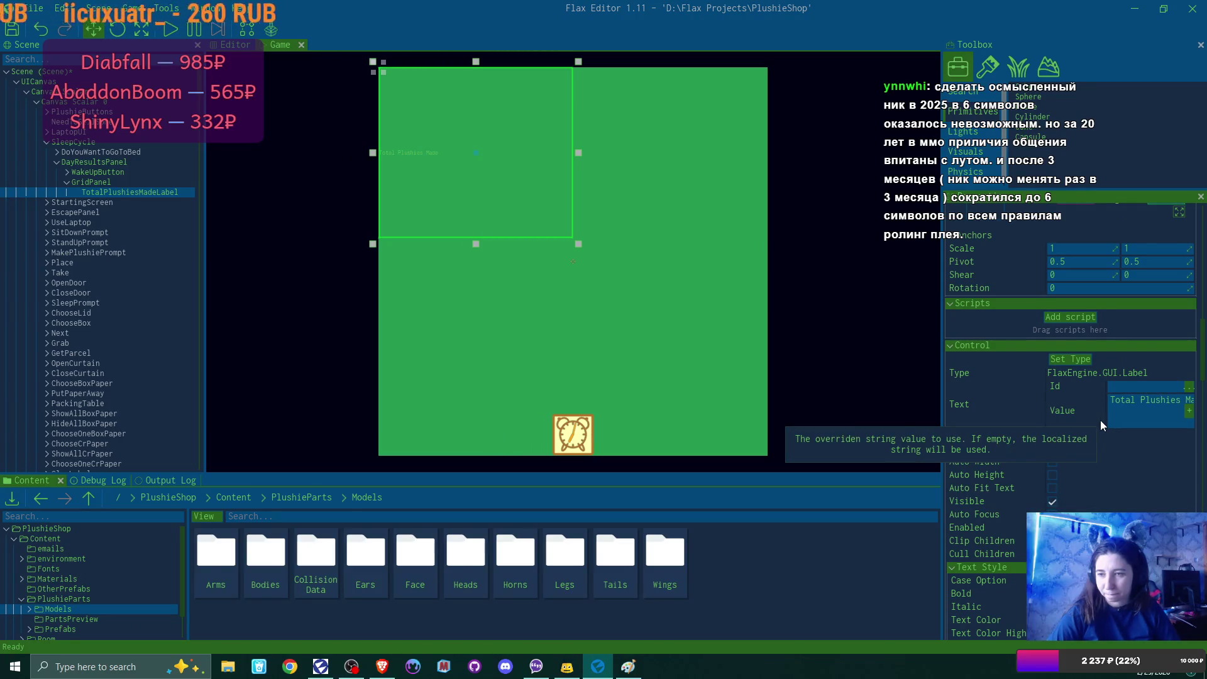
scroll(1100, 421, "down", 4)
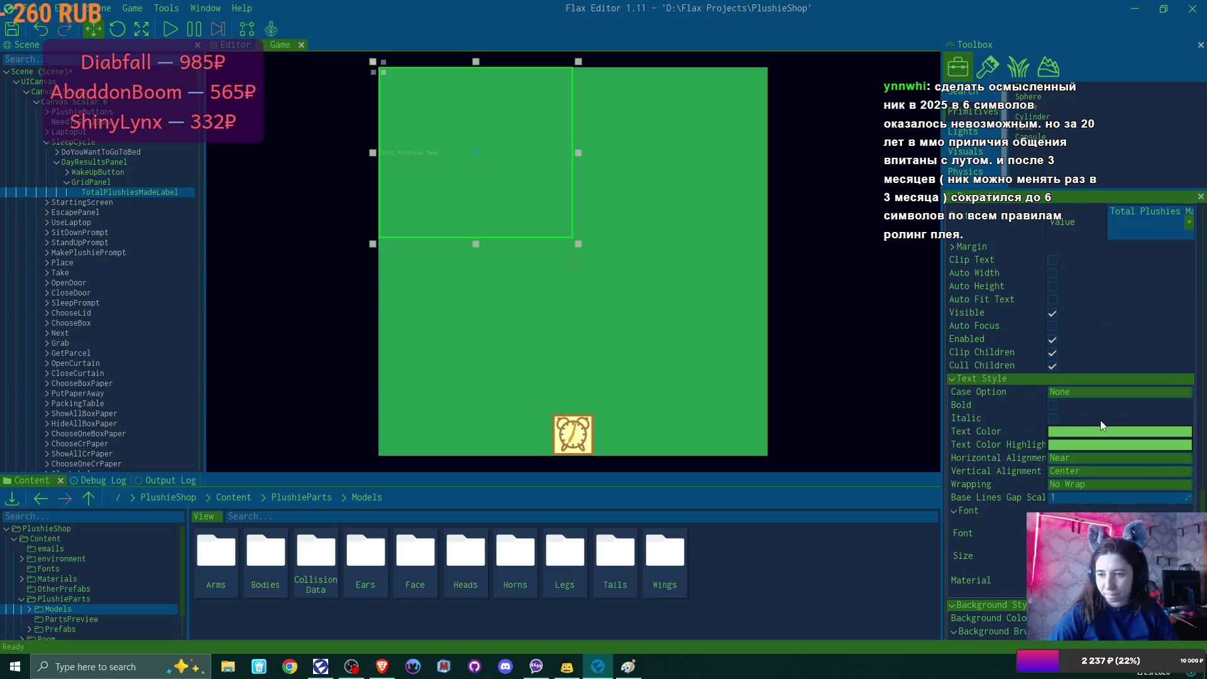
scroll(1100, 422, "down", 2)
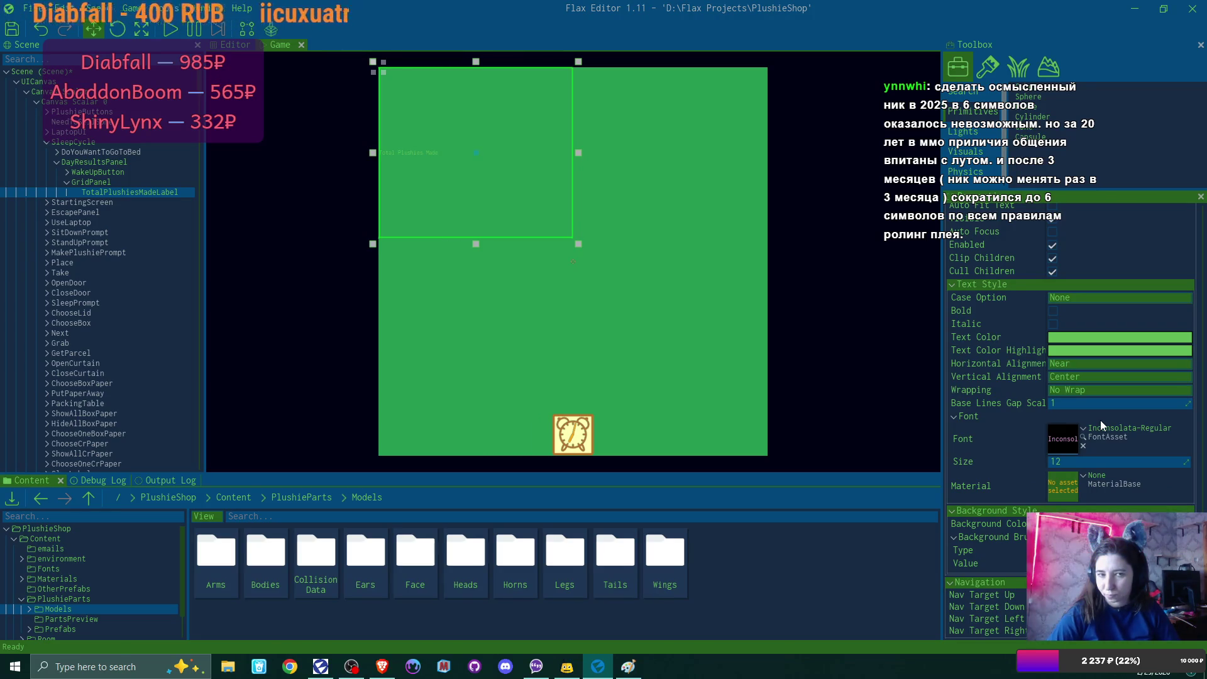
left_click(108, 182)
scroll(1092, 281, "up", 5)
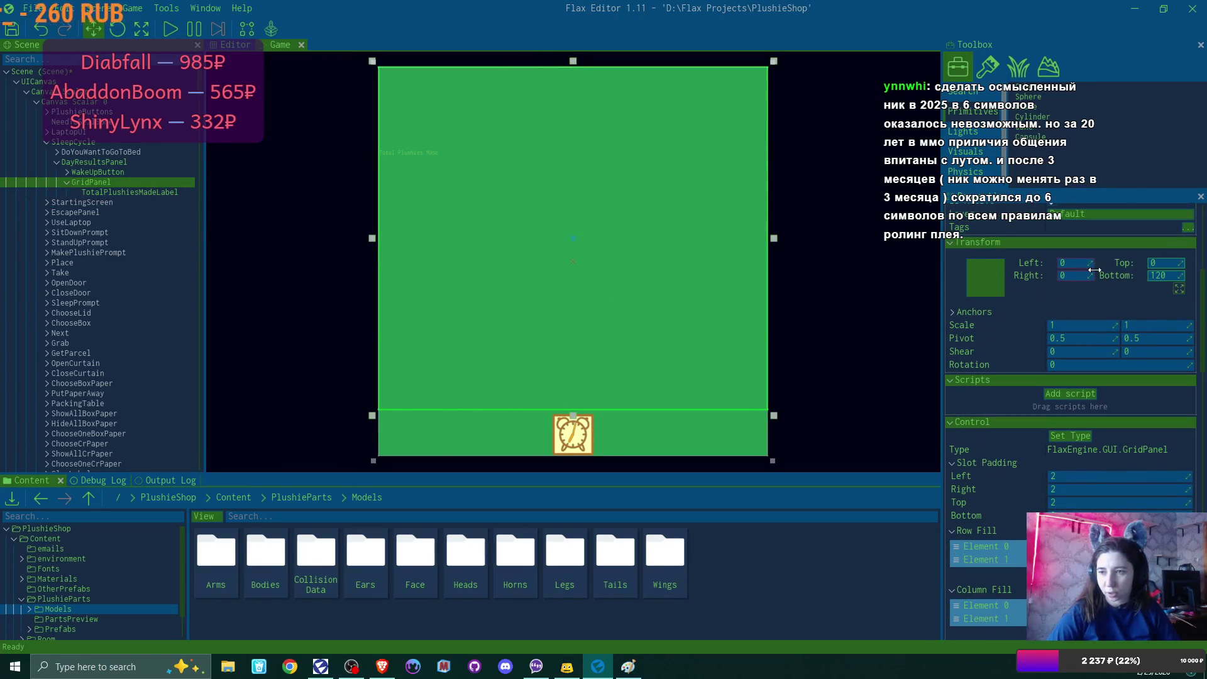
Step: Inset the GridPanel slightly on the left, with Top and Right offsets of 30
left_click_drag(1095, 270, 1107, 269)
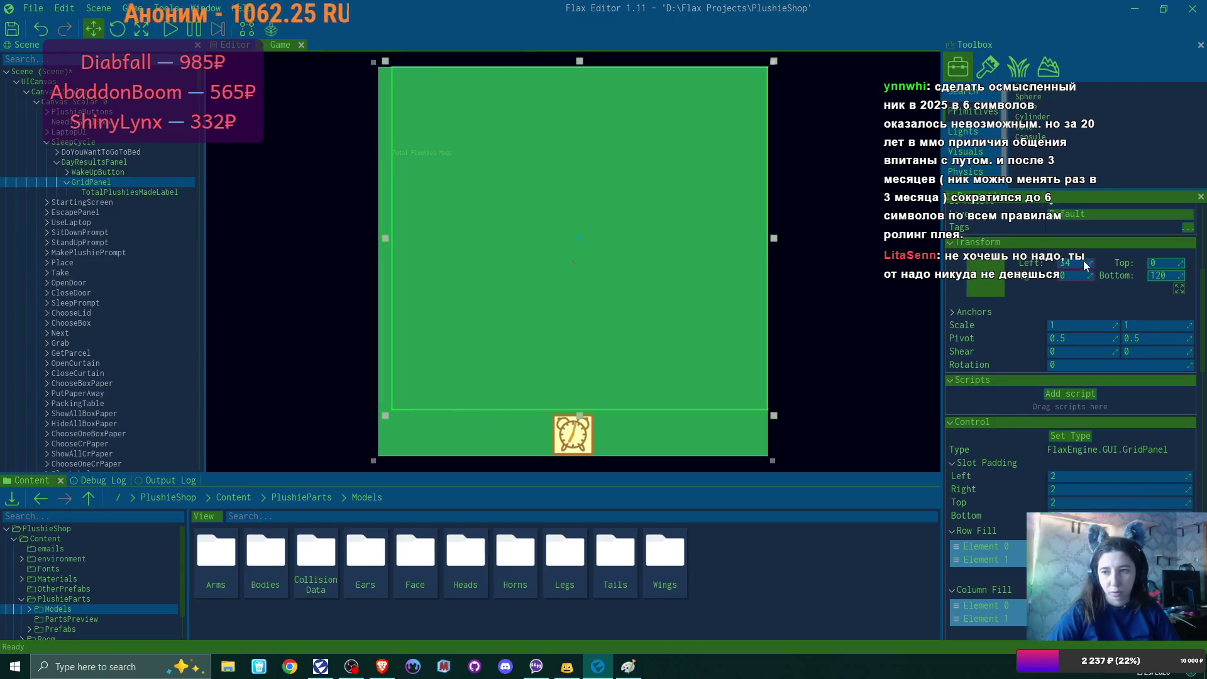
key("Tab")
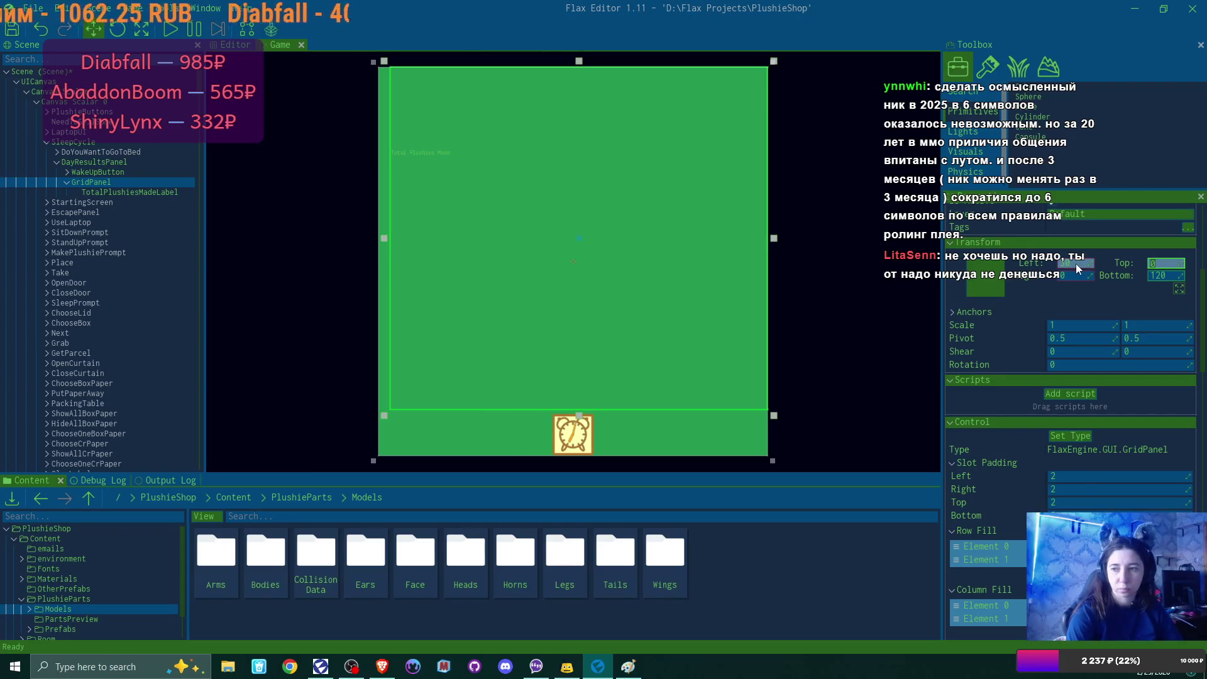
type("30")
key("Return")
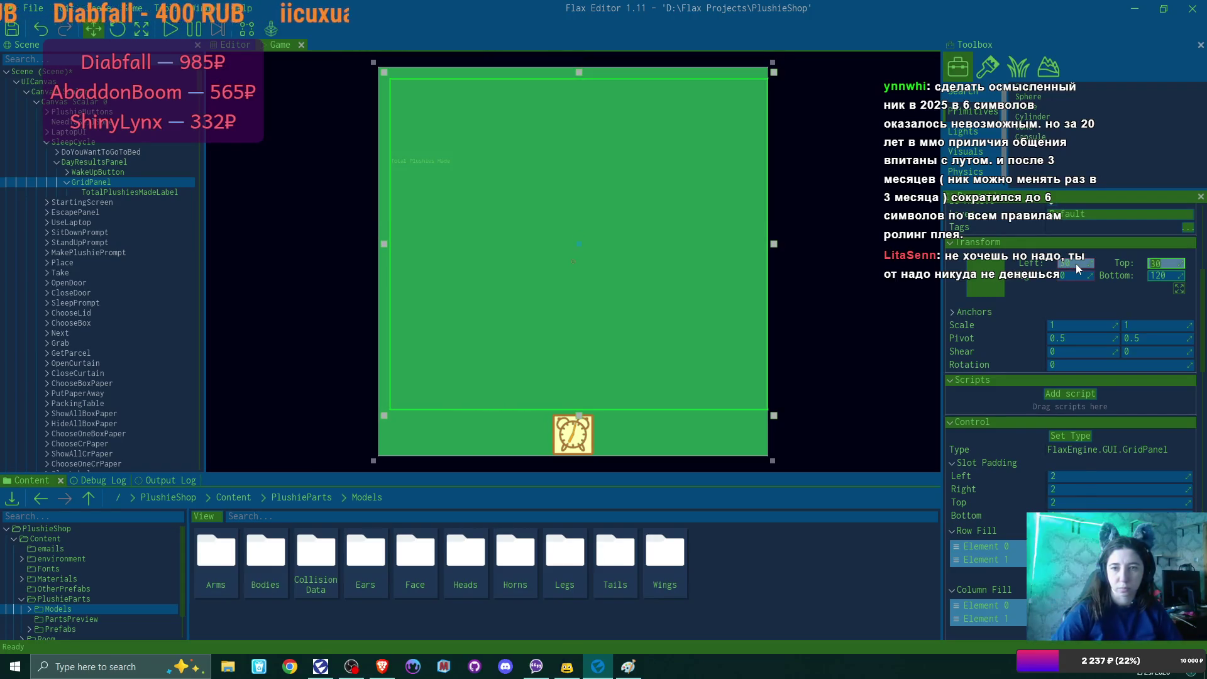
left_click(1069, 277)
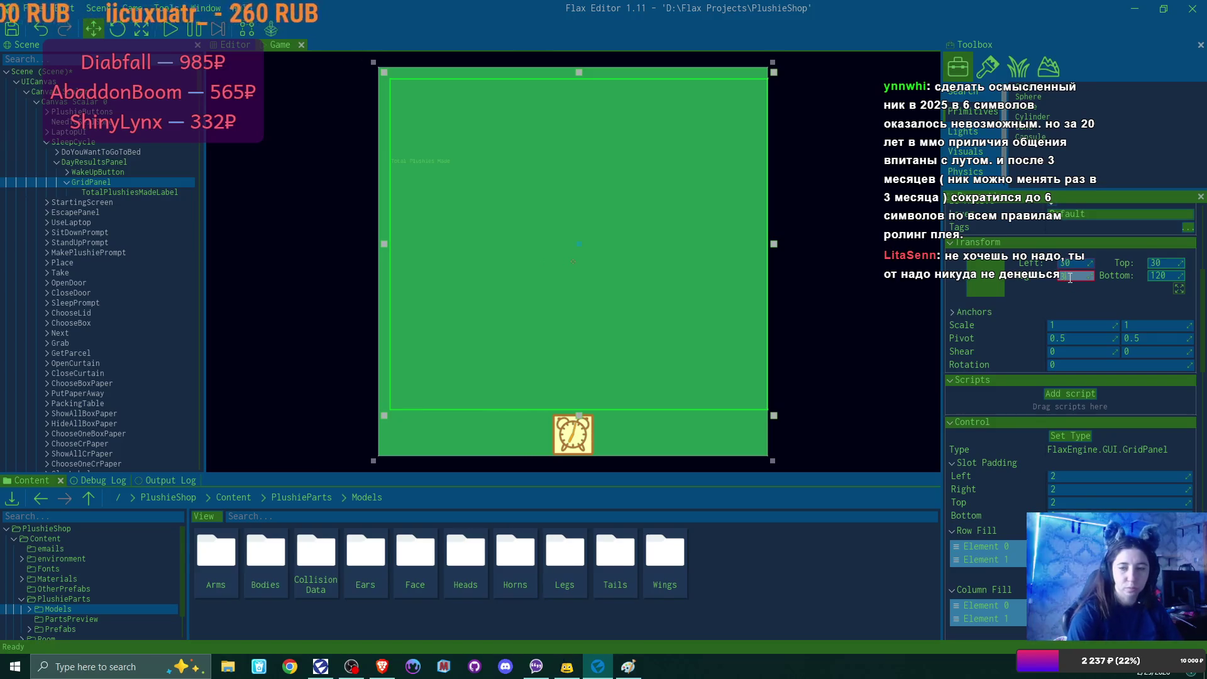
type("30")
key("Return")
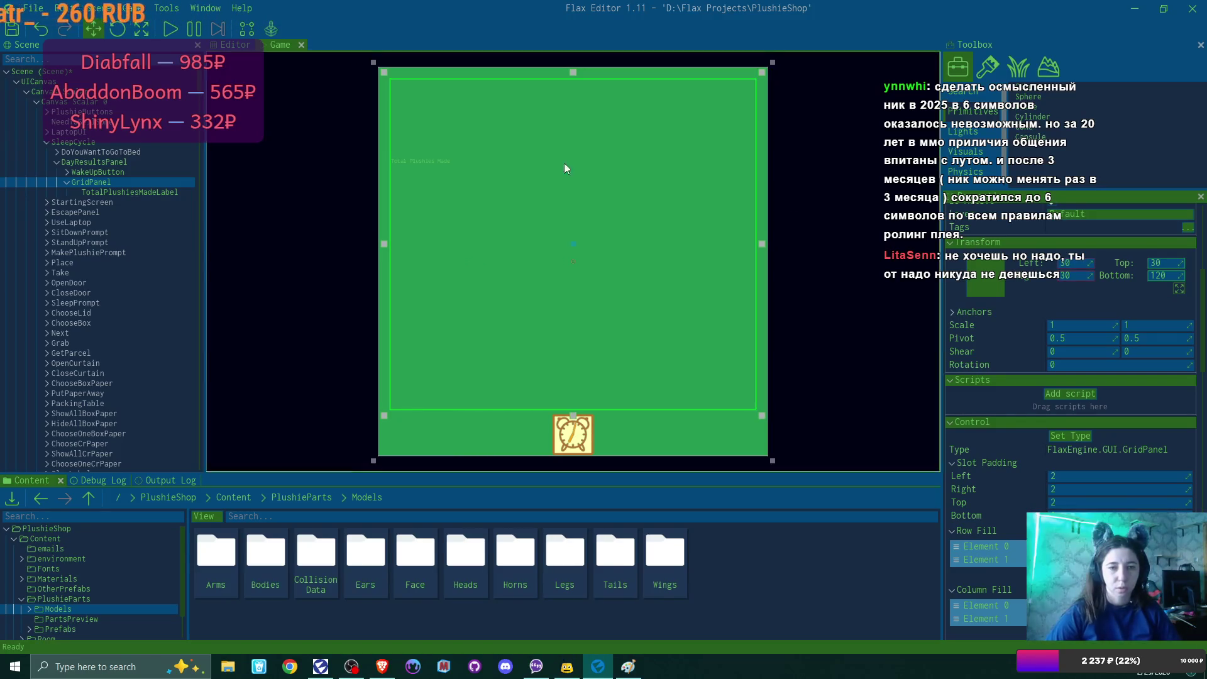
left_click(121, 191)
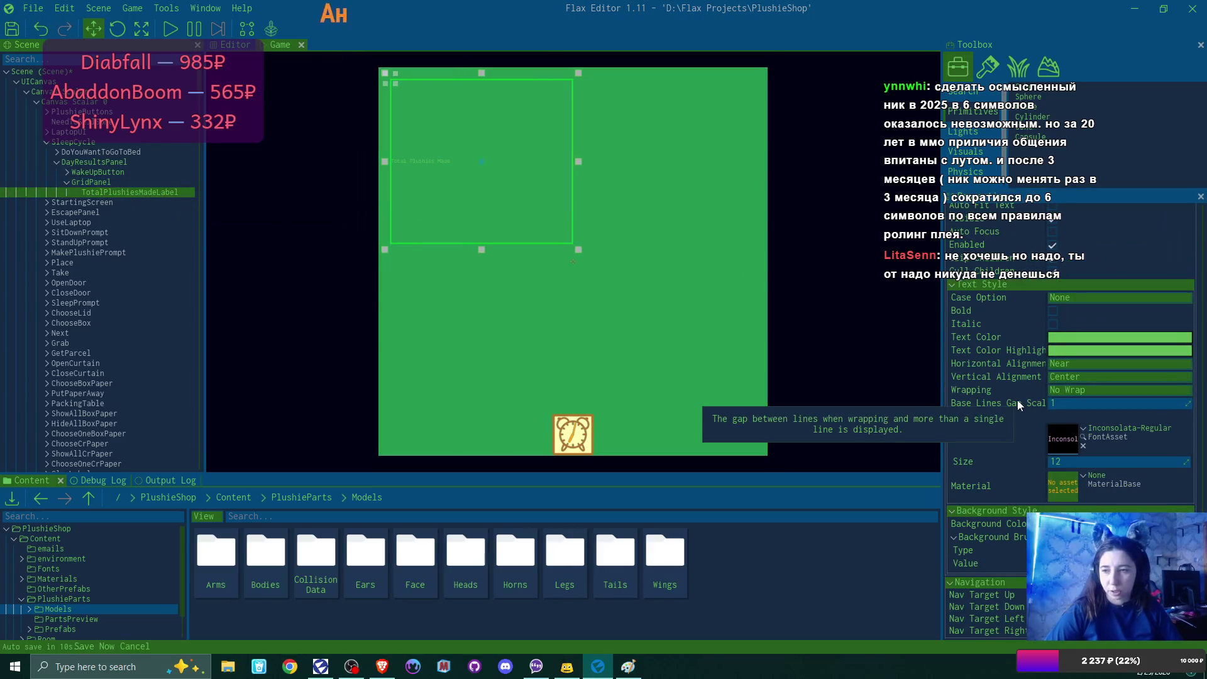
Step: Give the label the Blogger Sans font at size 24
scroll(1029, 382, "up", 2)
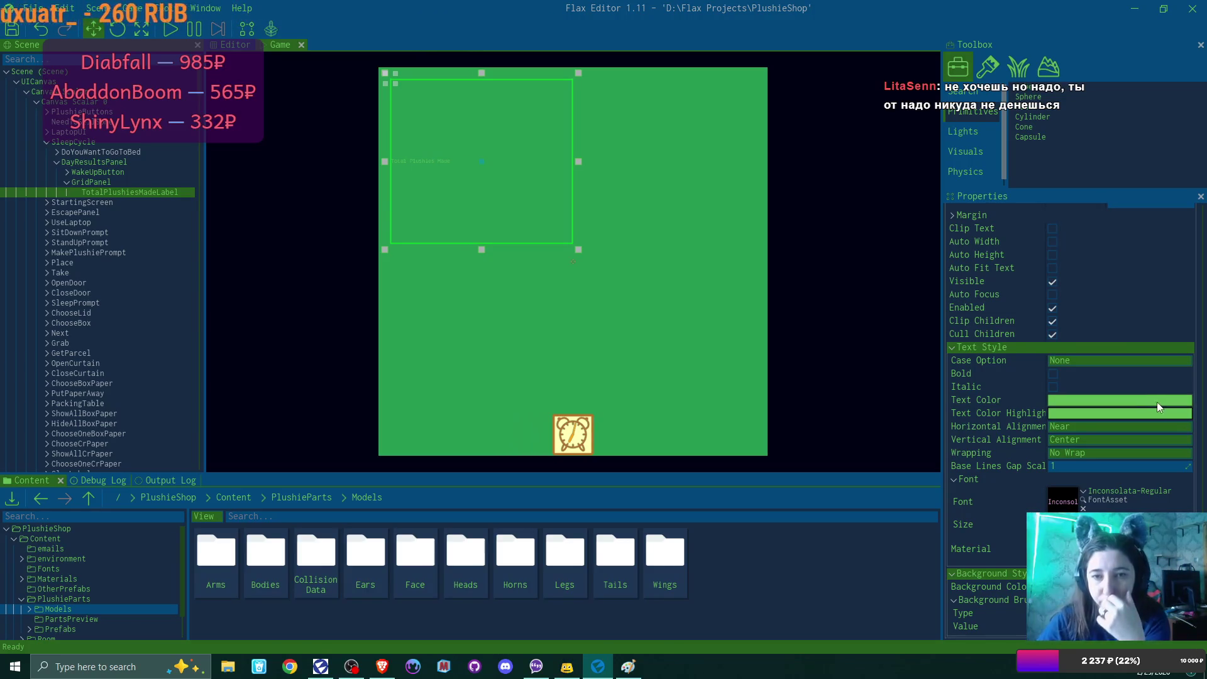
scroll(1083, 432, "down", 2)
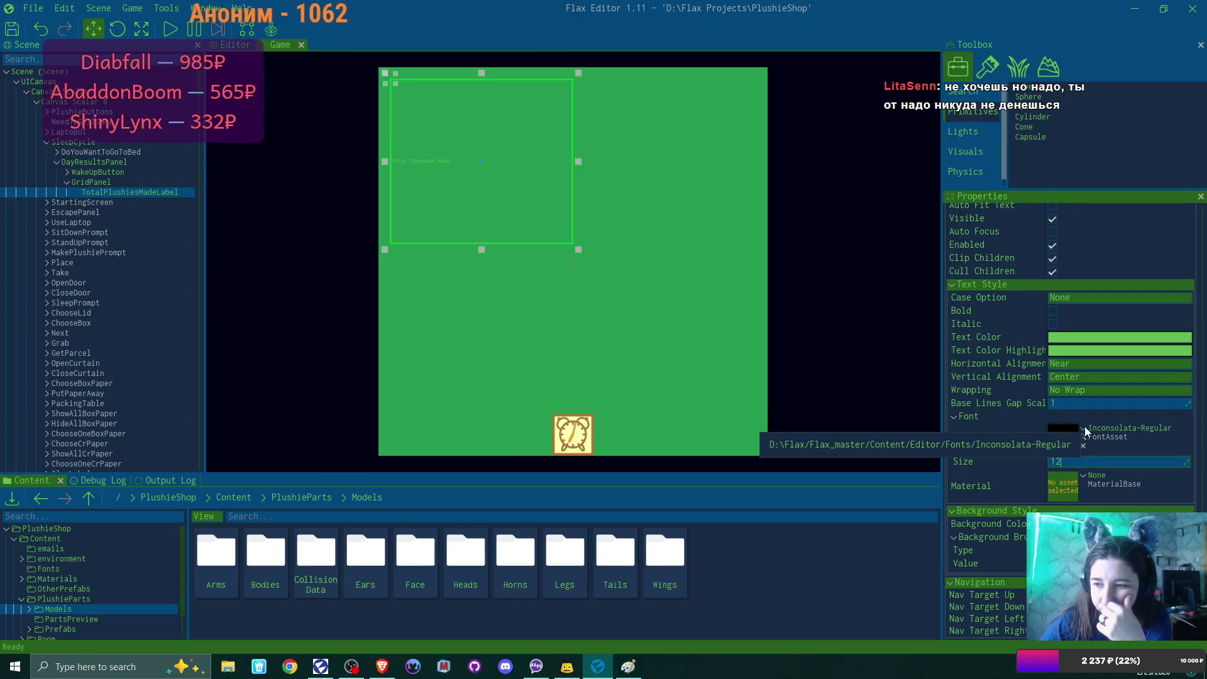
left_click(1084, 428)
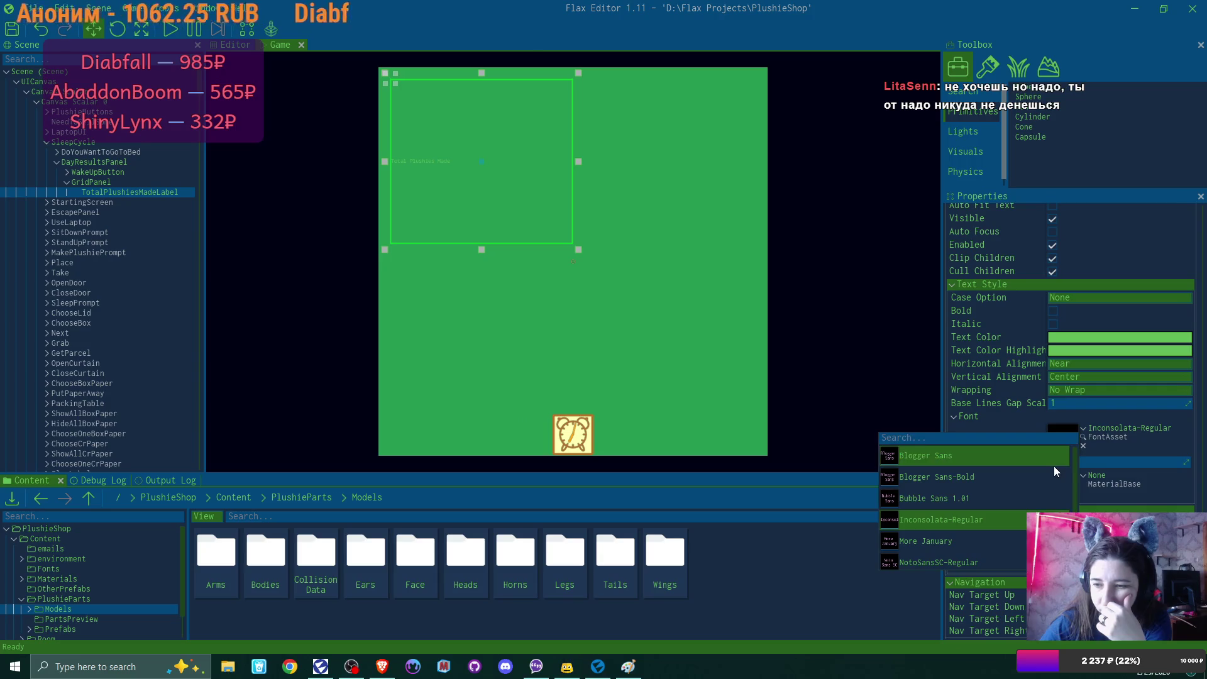
left_click(1037, 459)
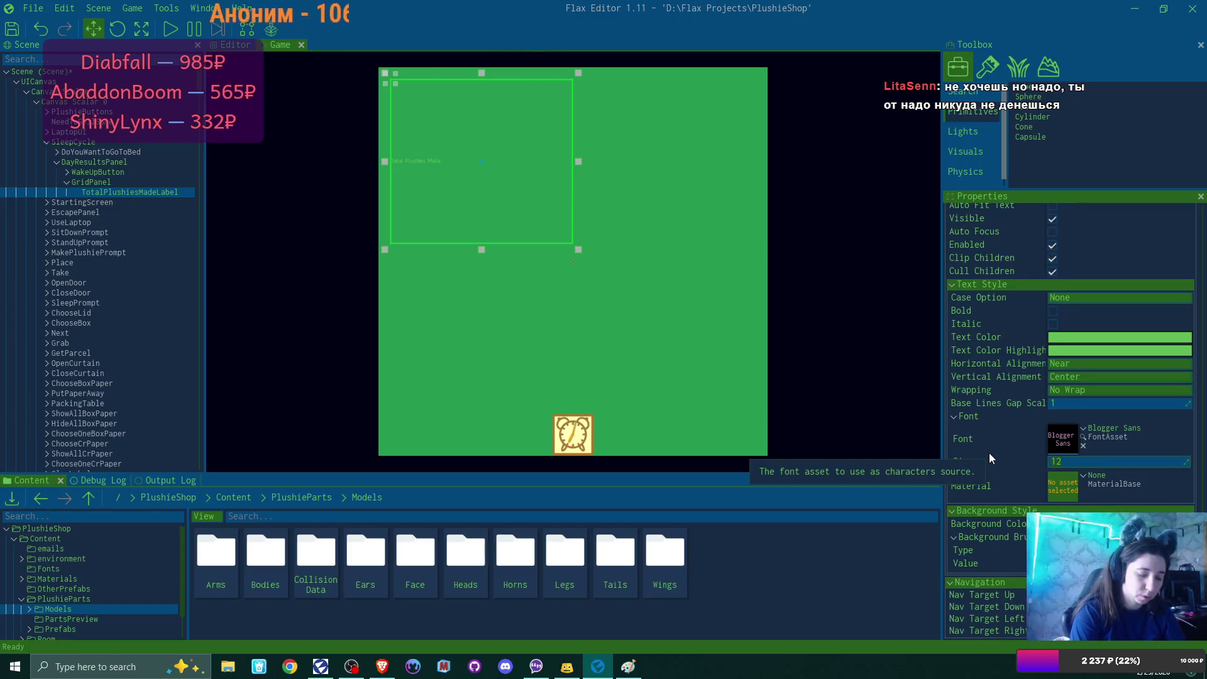
type("24")
key("Return")
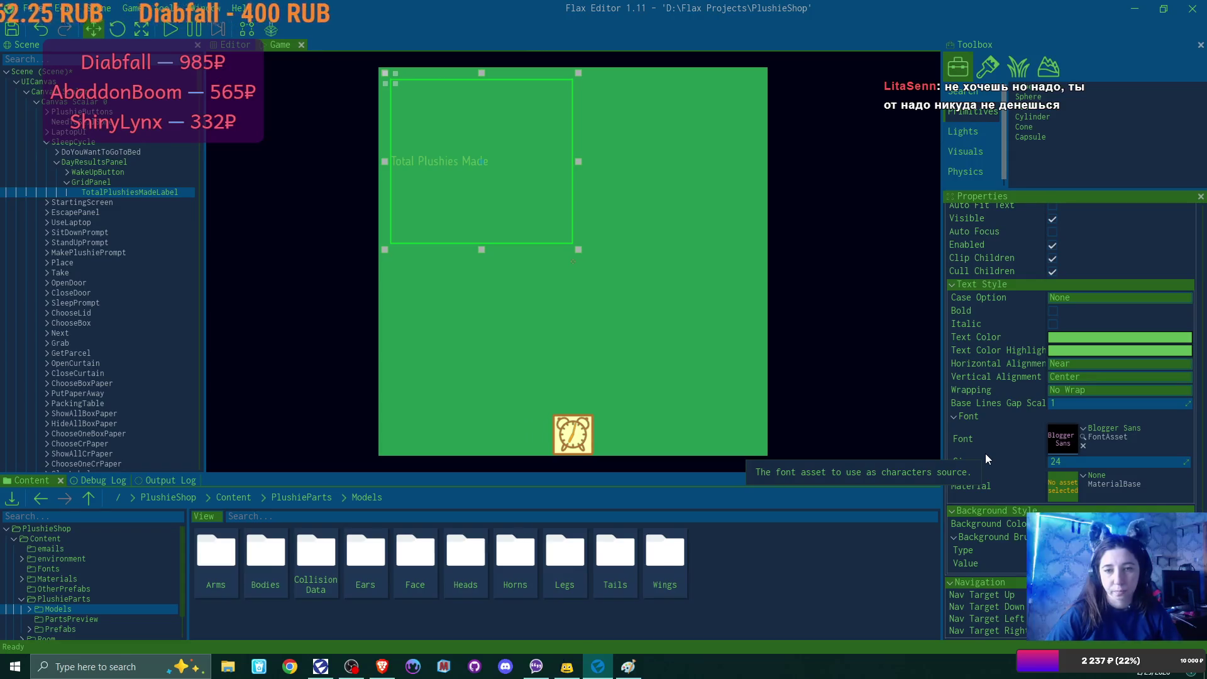
Step: Enlarge the label's font size to 36
left_click(1069, 461)
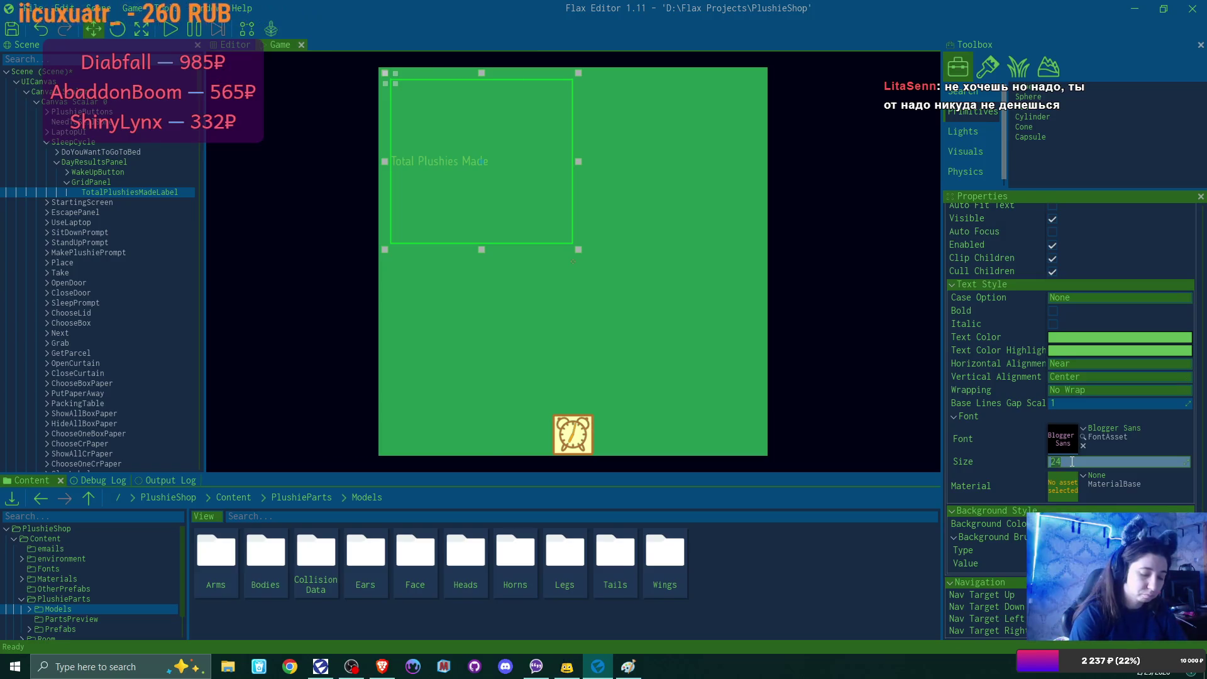
type("36")
key("Return")
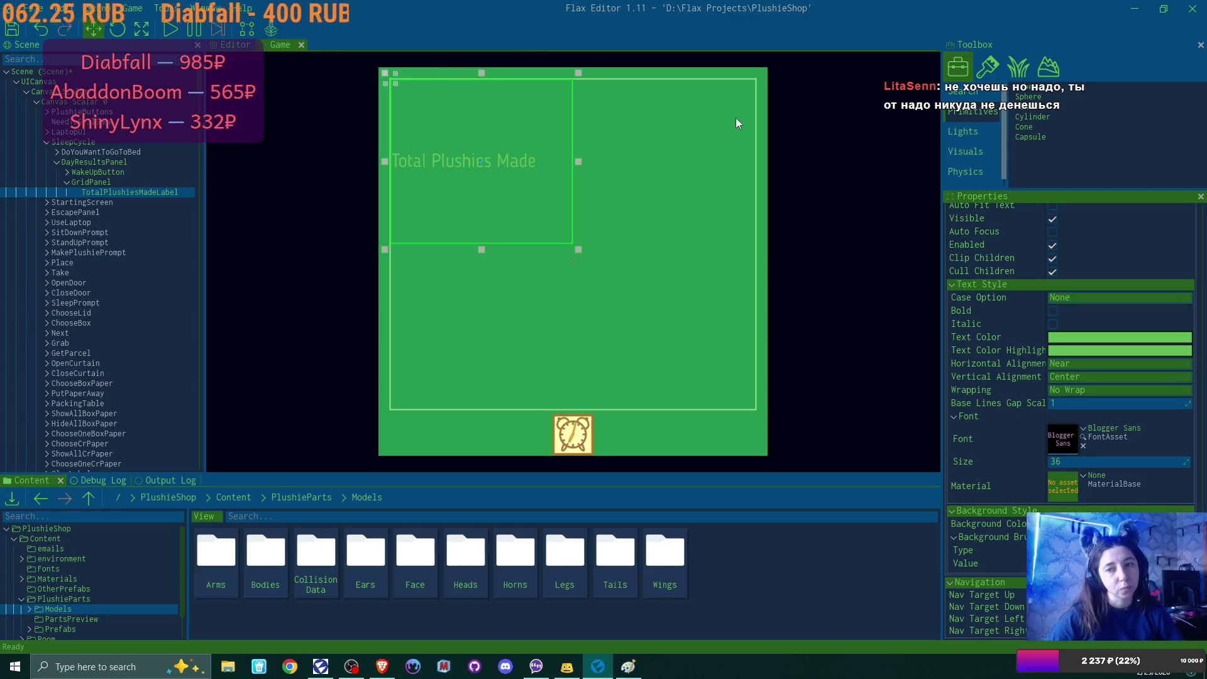
left_click(95, 180)
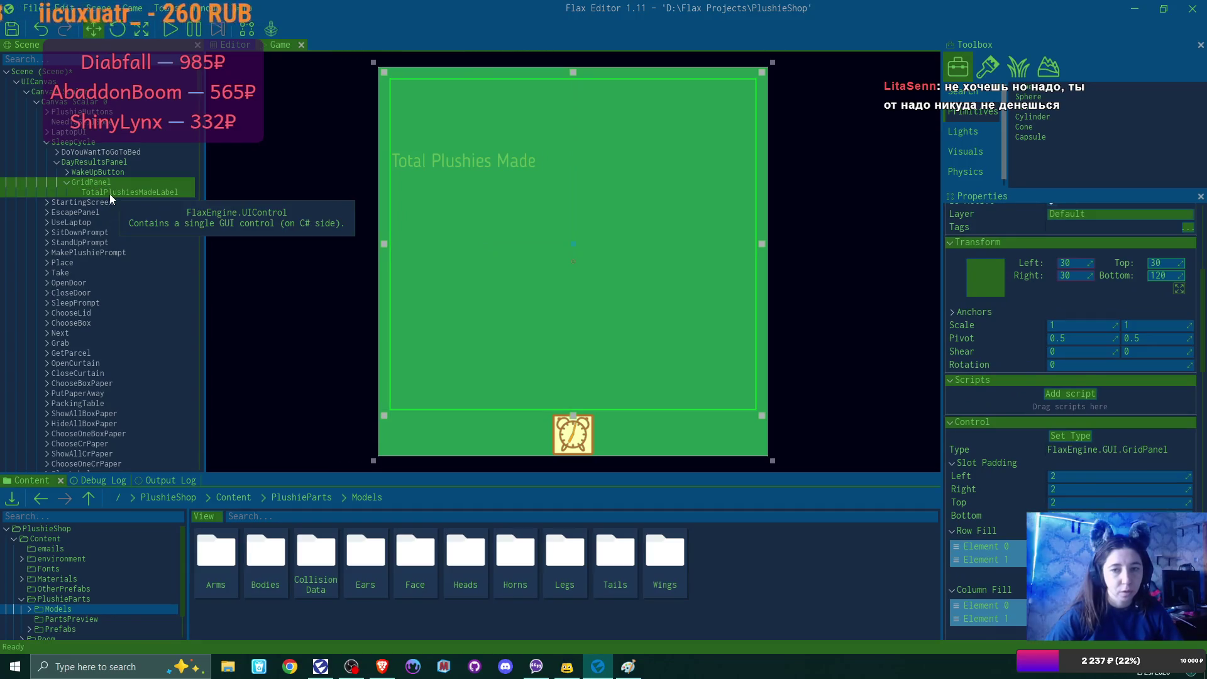
Step: Duplicate the label and rename the copy TotalPlushiesMadeNumber
left_click(111, 192)
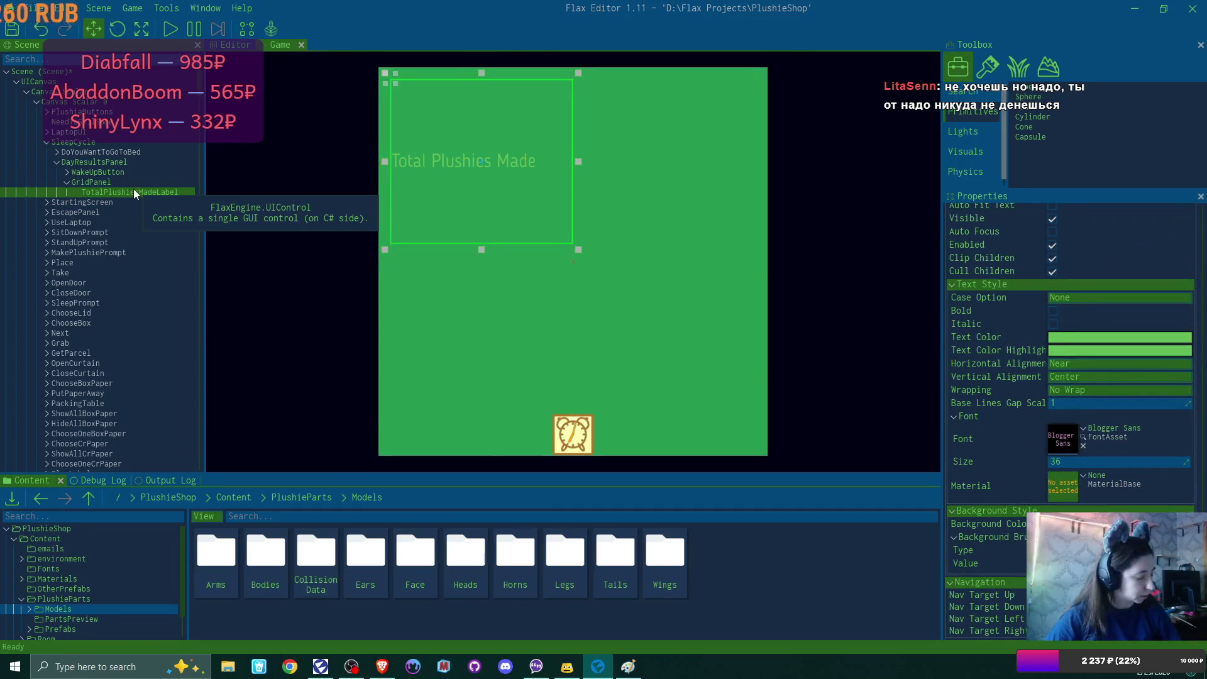
key("ctrl+d")
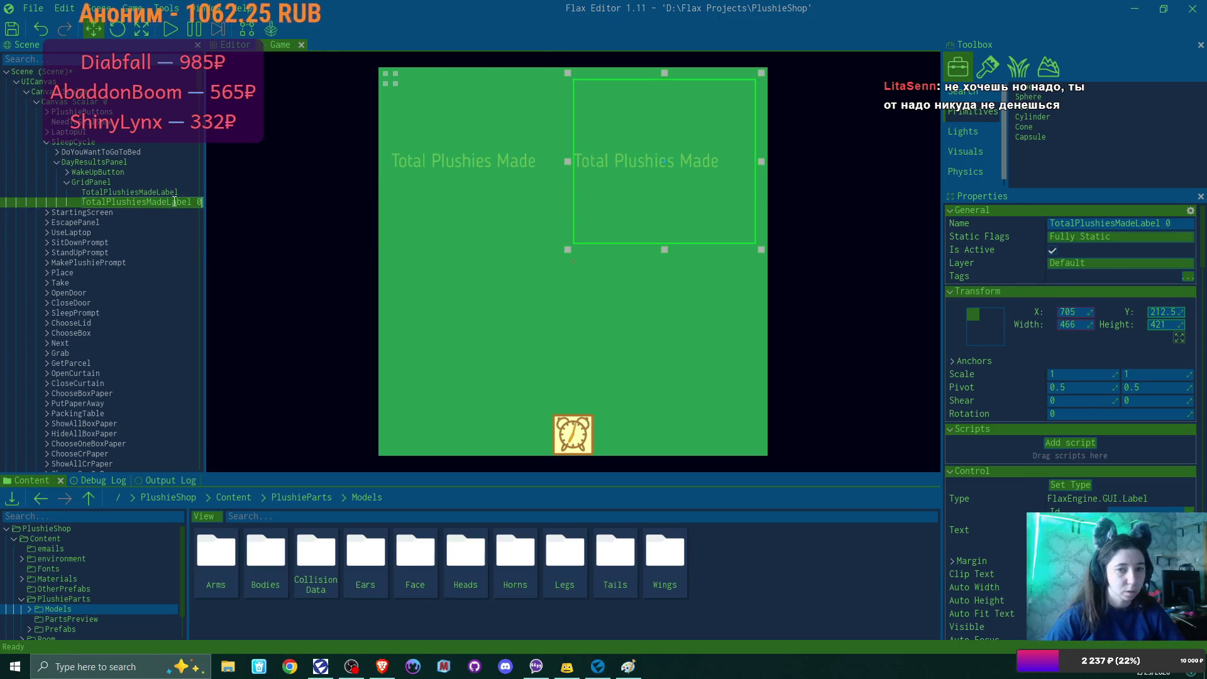
double_click(162, 202)
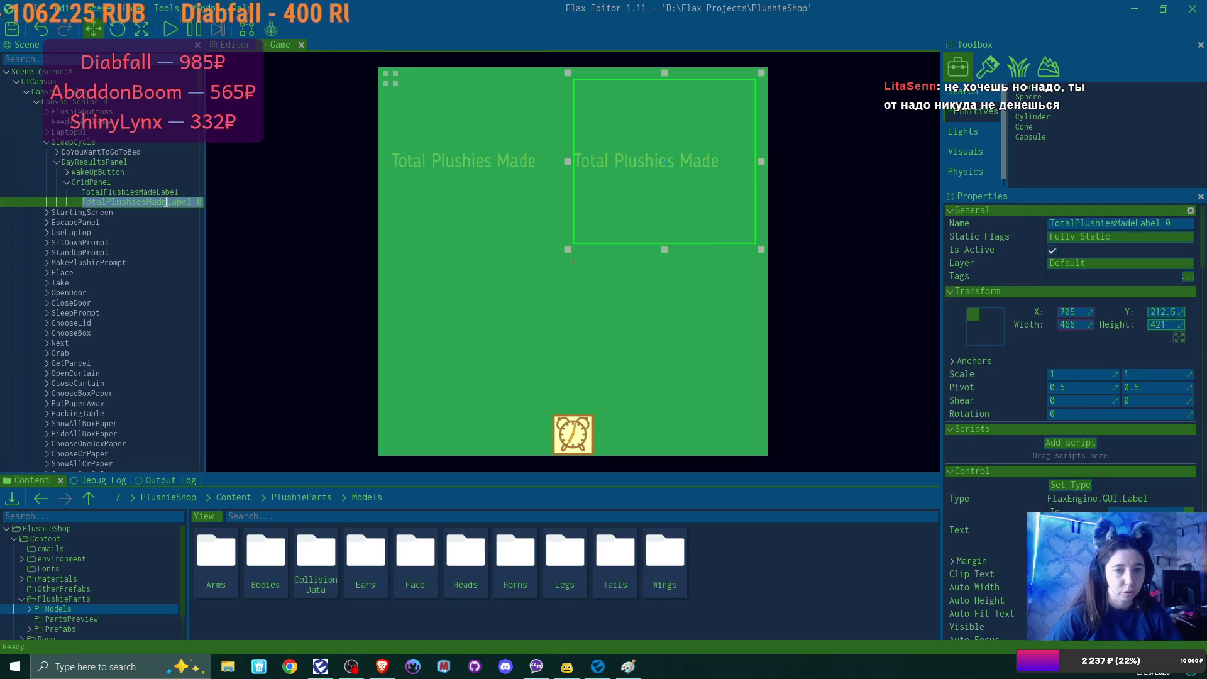
key("Escape")
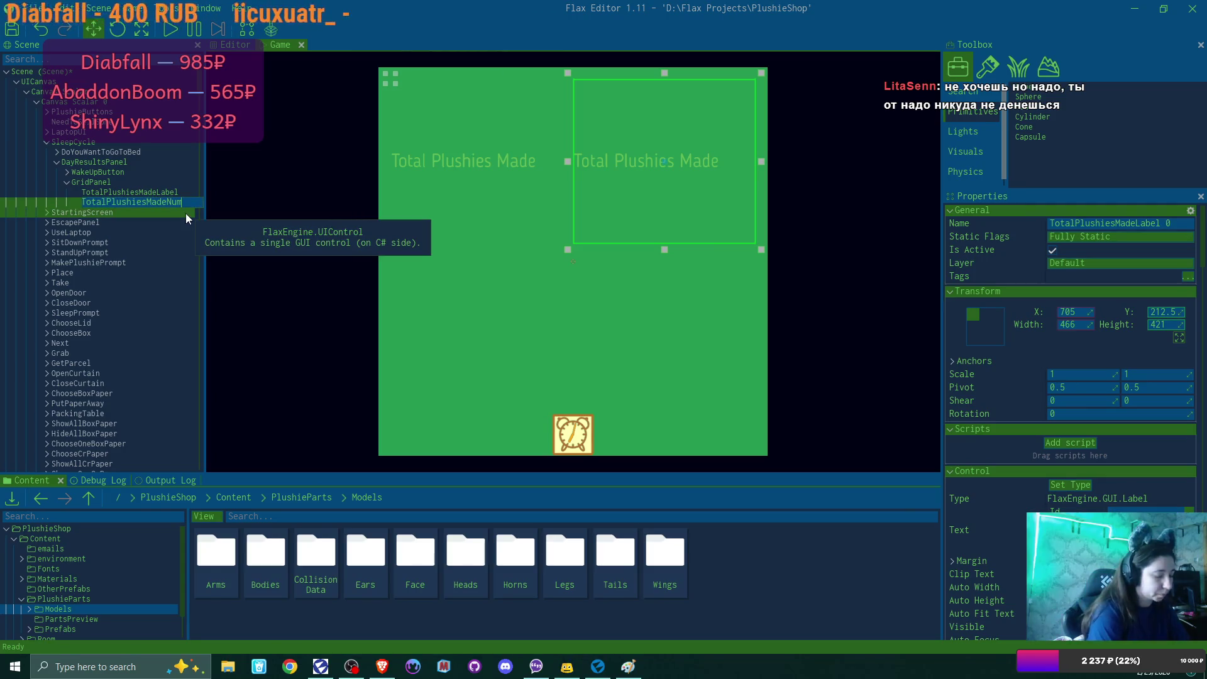
type("Number")
key("Return")
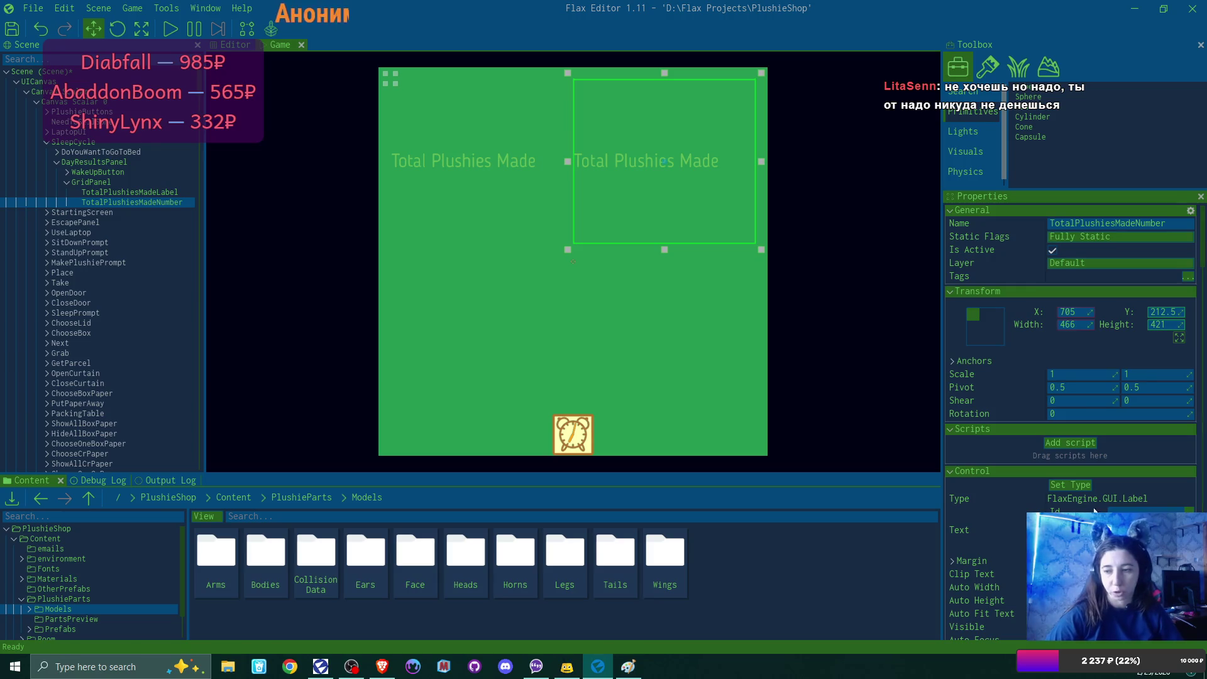
Step: Set the copy's text to 0 and right-align it with Far alignment
type("0")
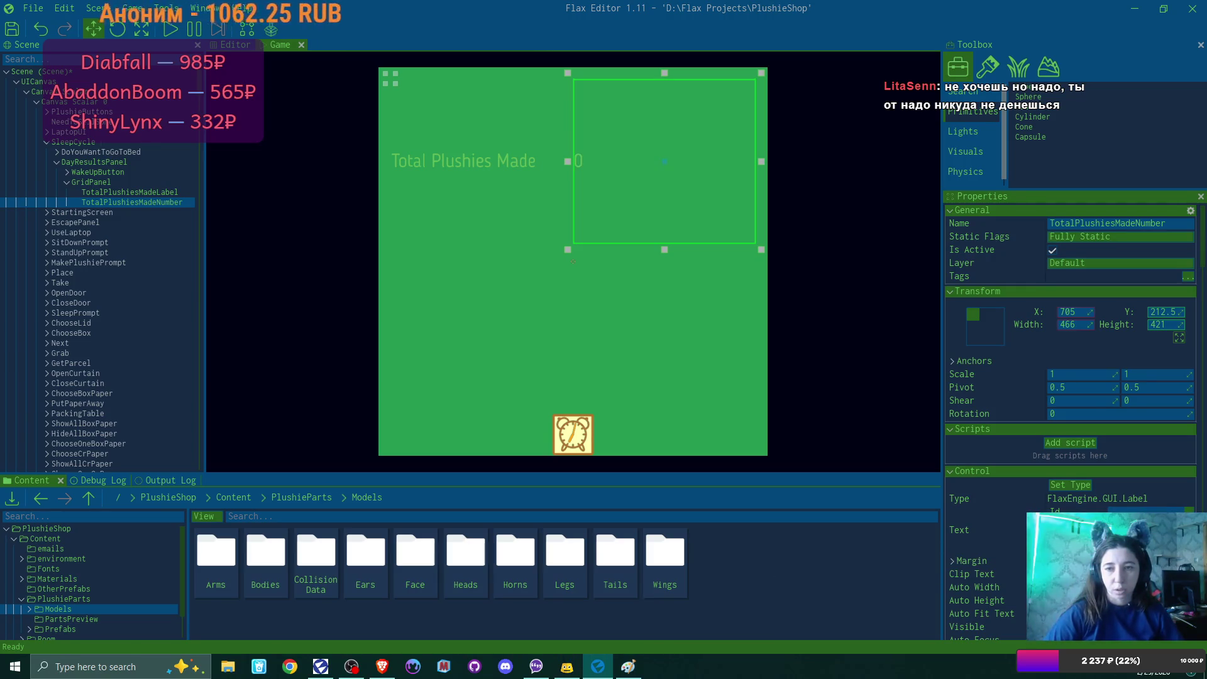
scroll(1048, 501, "down", 1)
scroll(1045, 497, "down", 10)
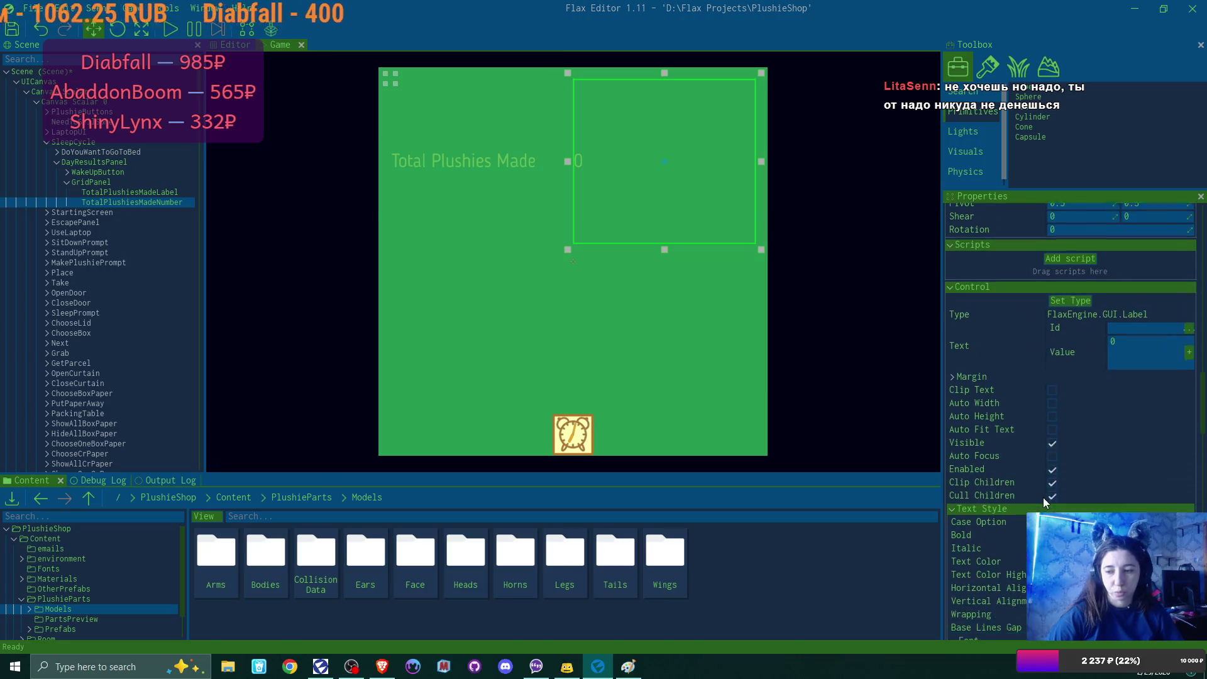
left_click(1058, 429)
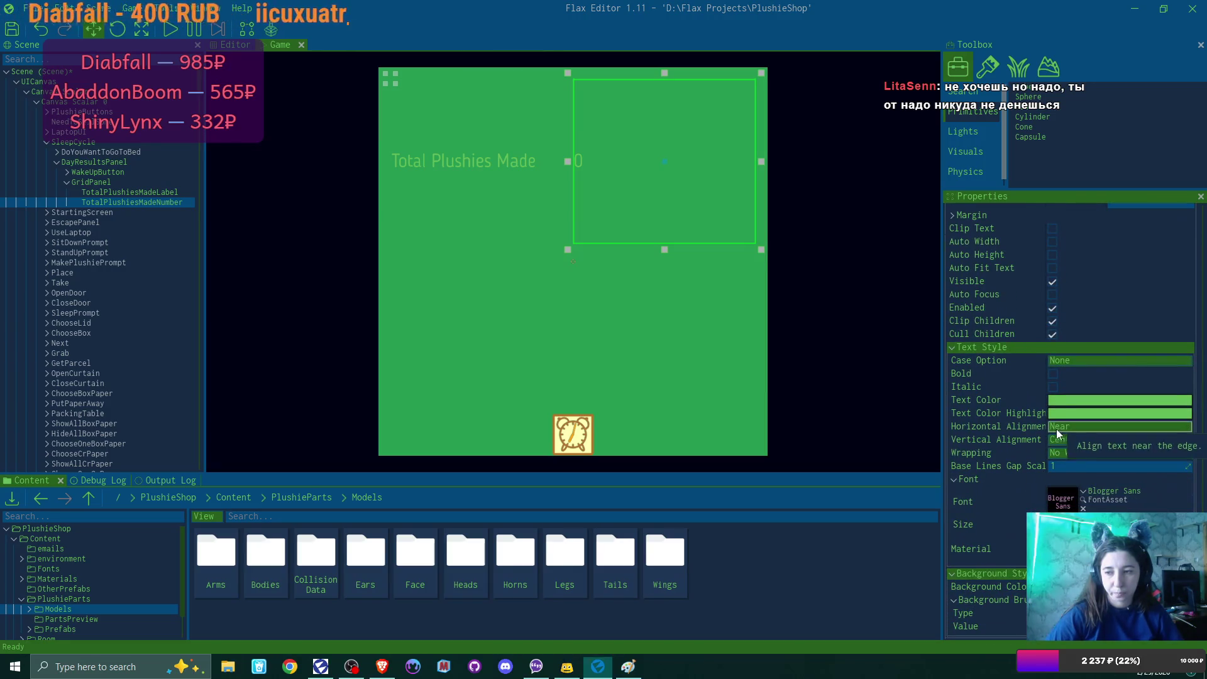
left_click(1069, 469)
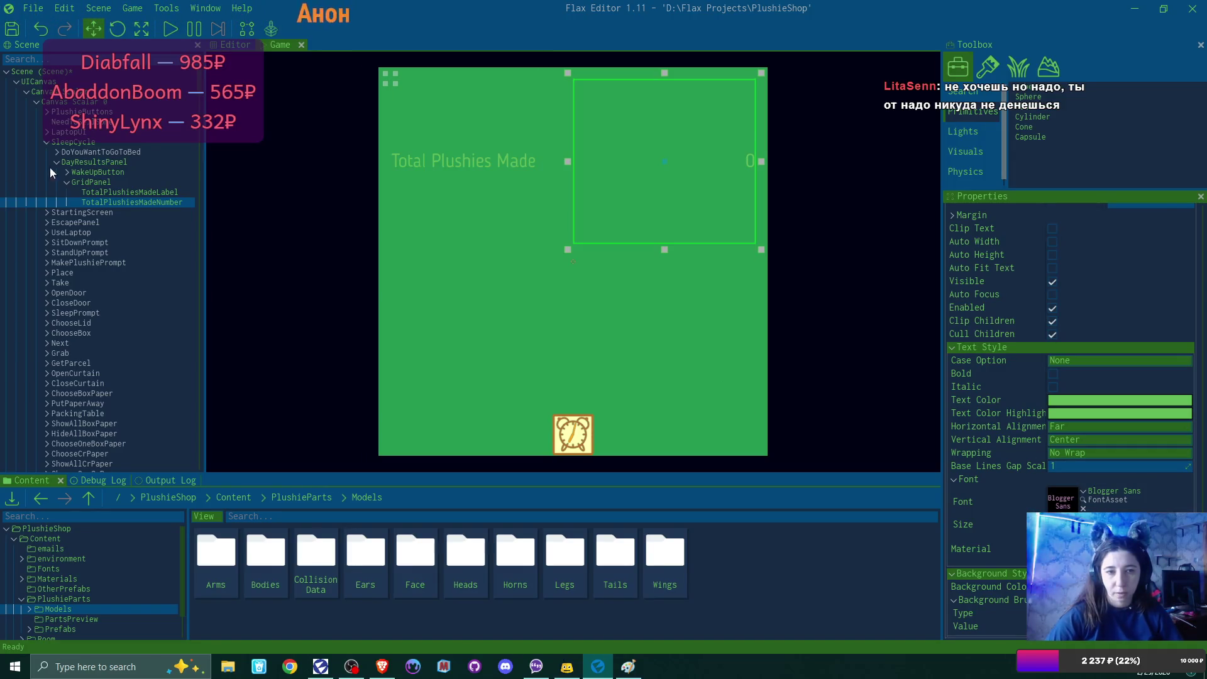
left_click(117, 192)
Step: Select the label and number together and duplicate the pair, creating copies 0 through 7
left_click(128, 202, "ctrl")
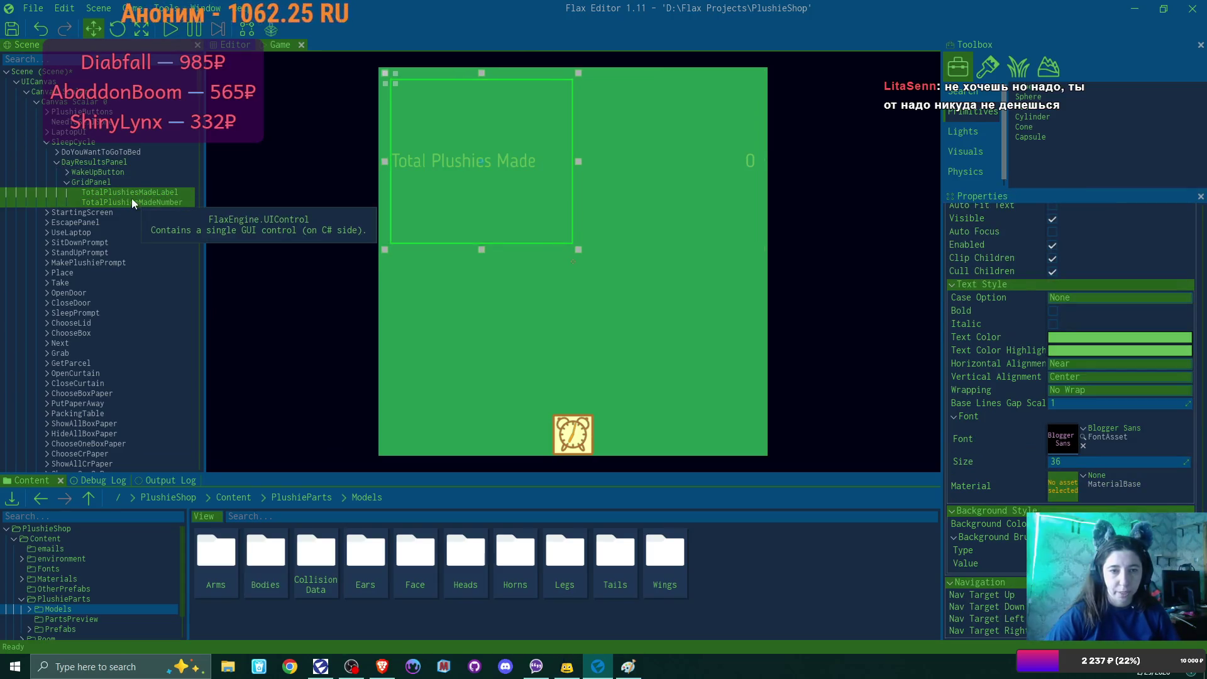
key("ctrl+d")
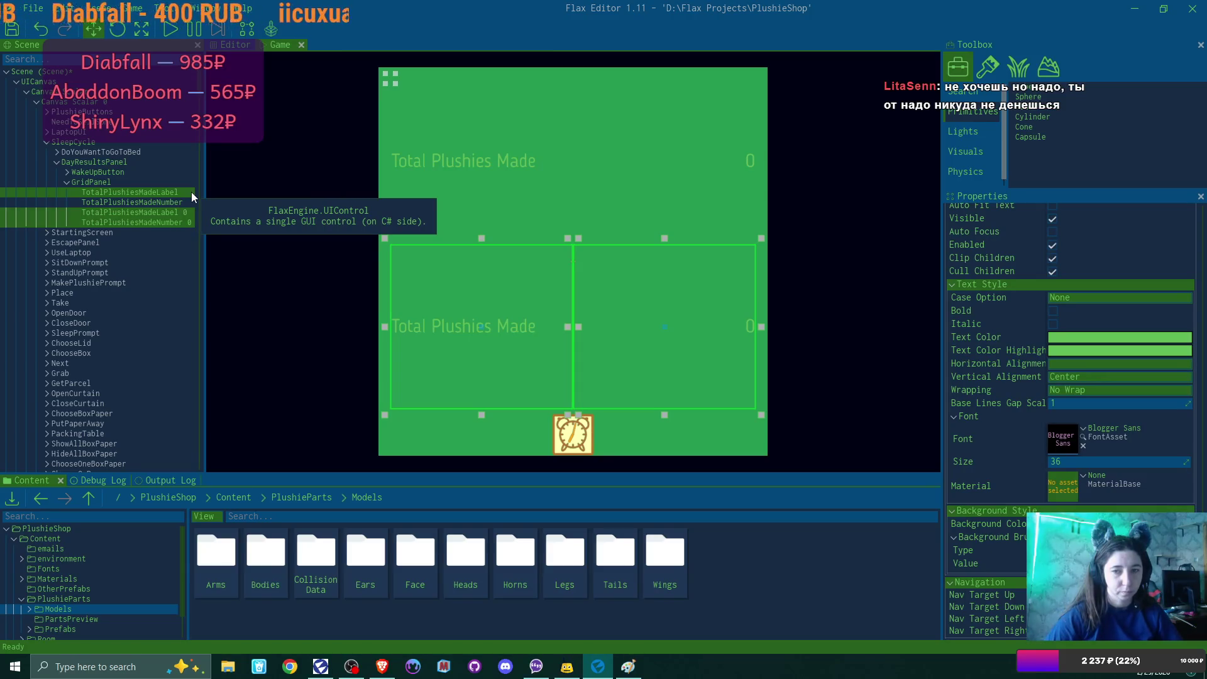
key("ctrl+d")
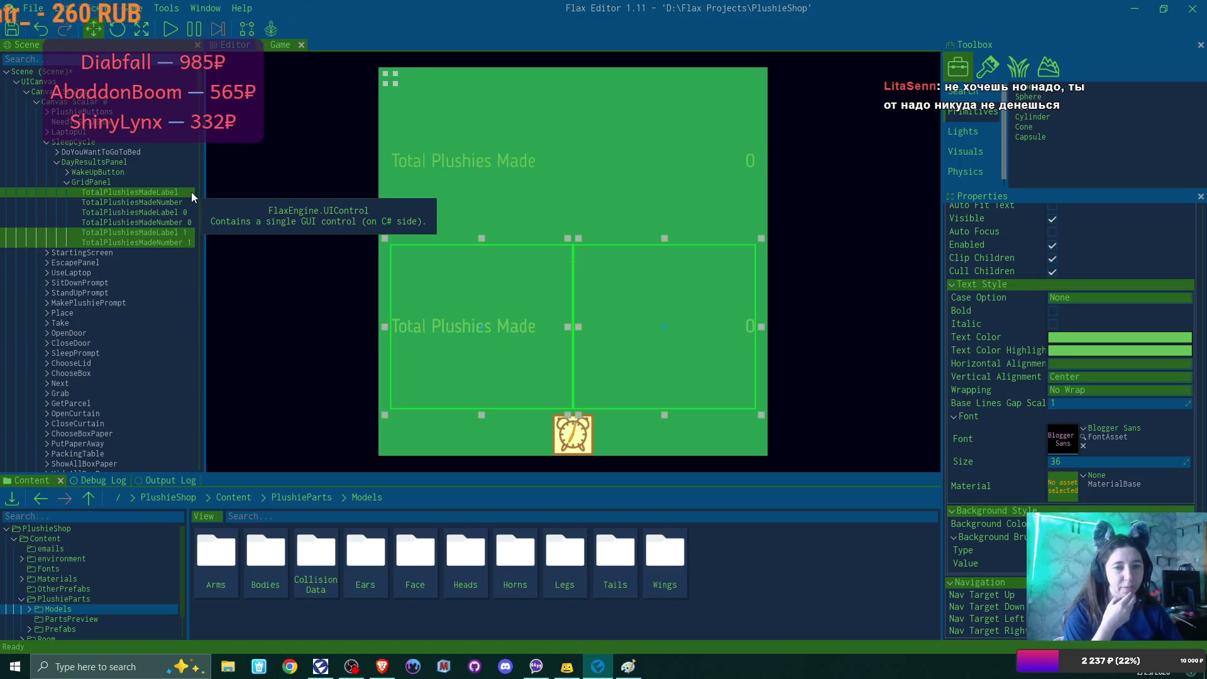
key("ctrl+d")
key("ctrl+d")
key("ctrl+d")
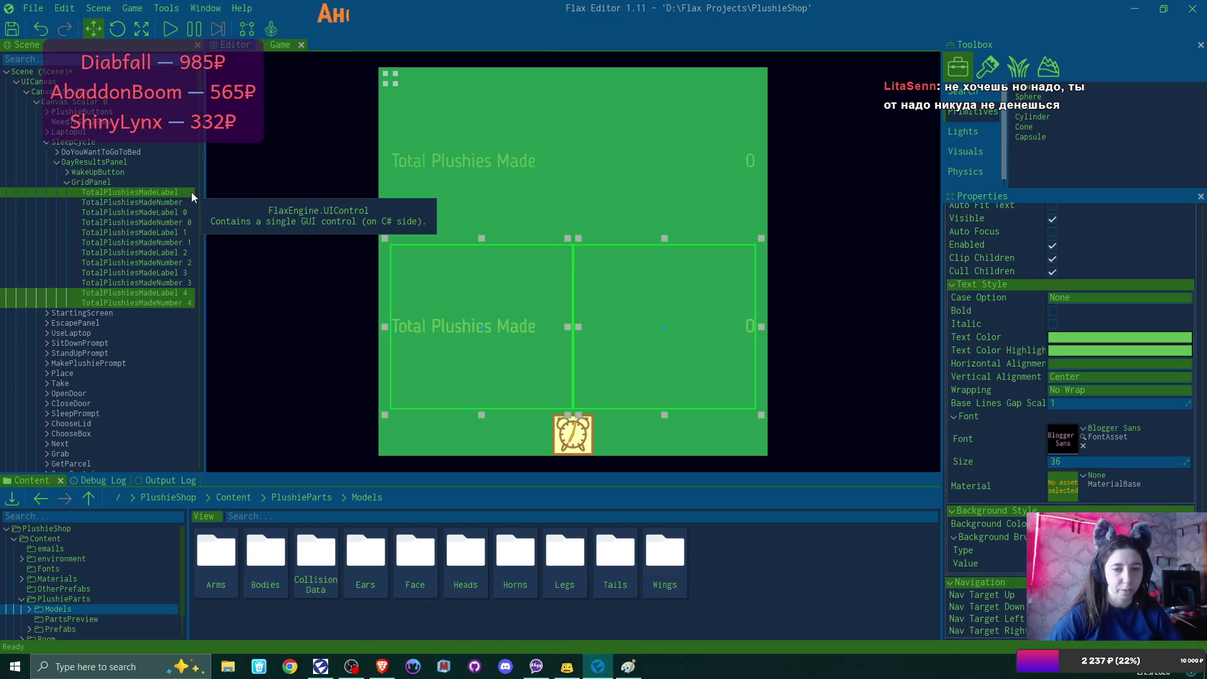
key("ctrl+d")
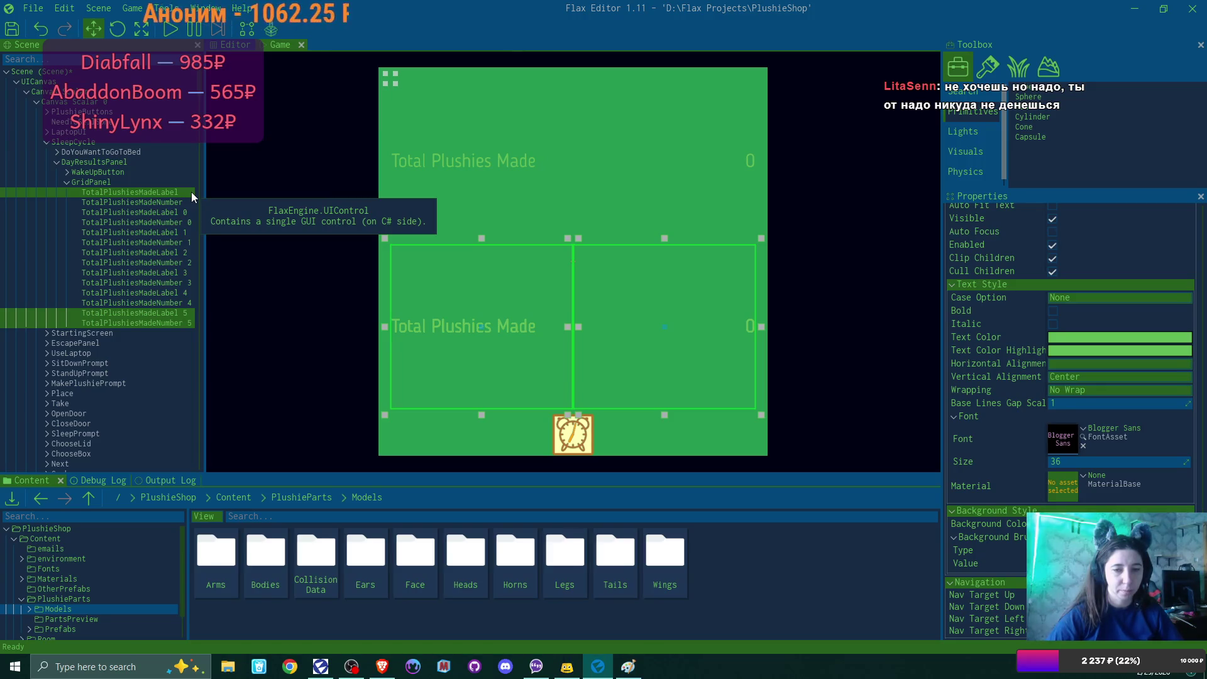
key("ctrl+d")
key("ctrl+d")
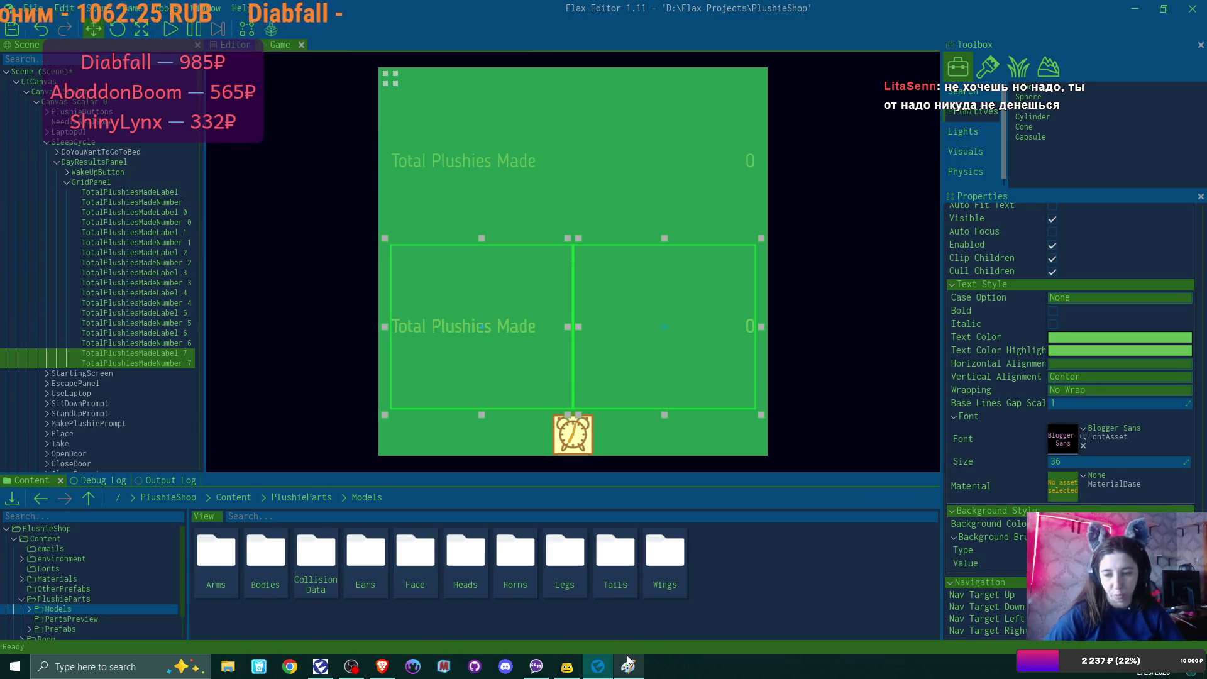
left_click(628, 662)
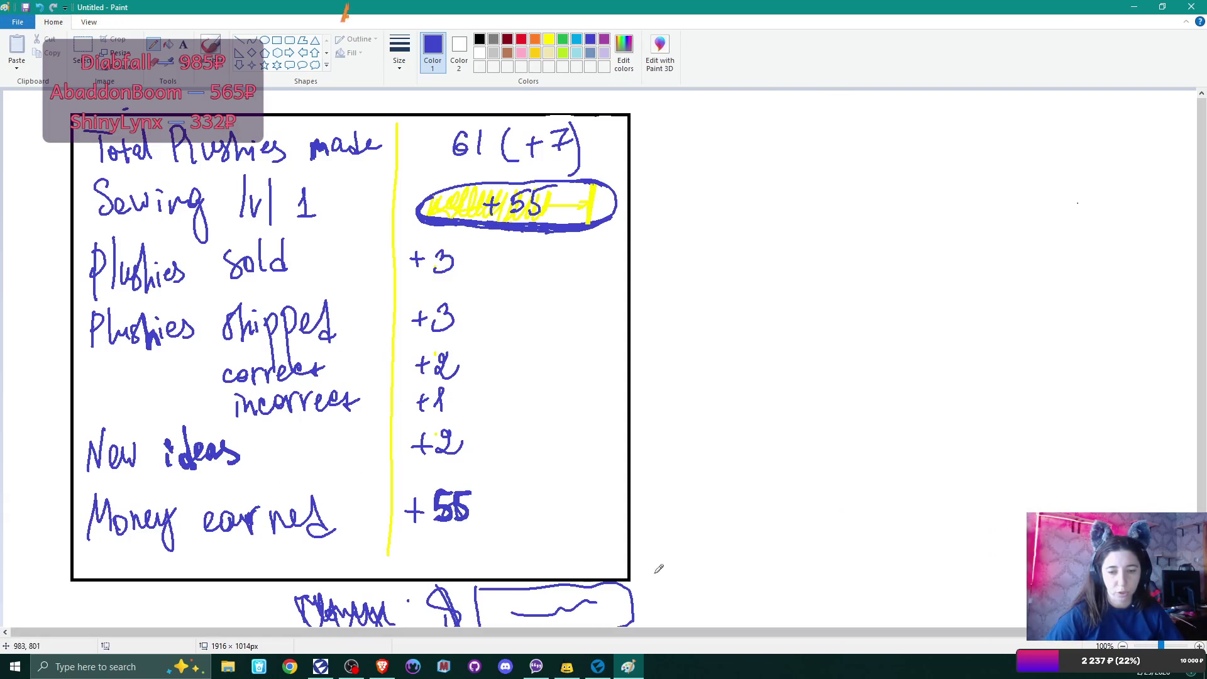
Step: Return to Flax Editor after reviewing the day-results sketch in Paint
left_click(597, 666)
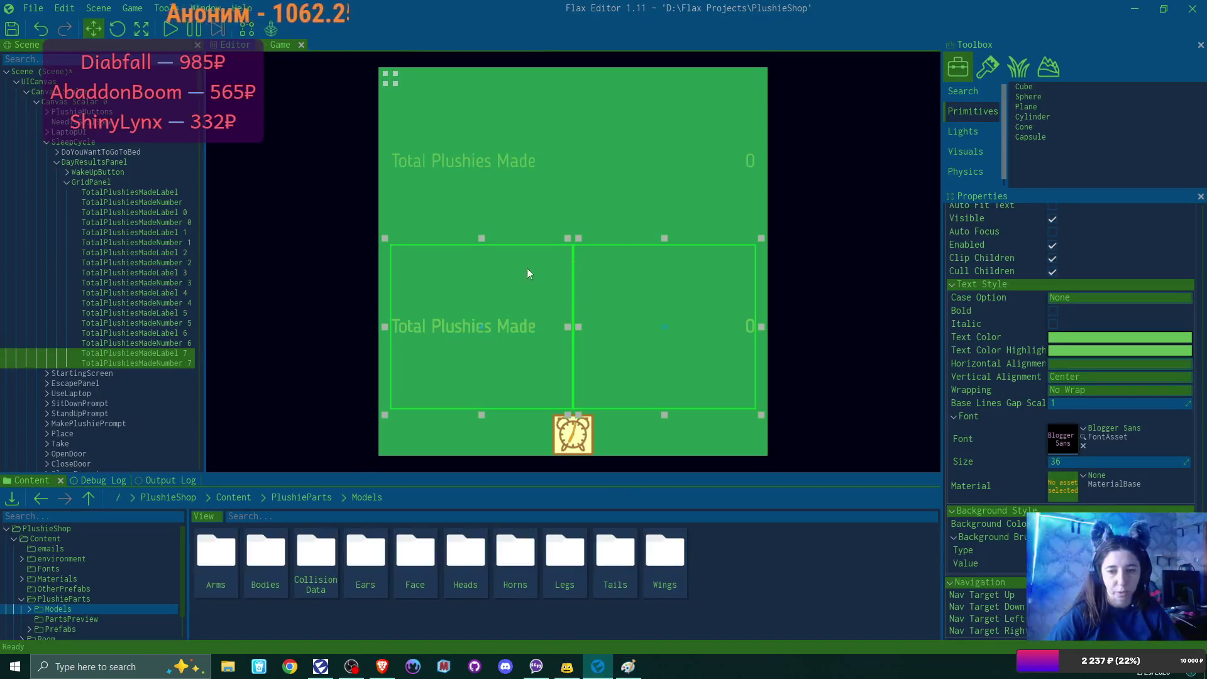
Step: Select the GridPanel and set its first Row Fill entries to 0.1
left_click(130, 185)
scroll(1153, 432, "down", 5)
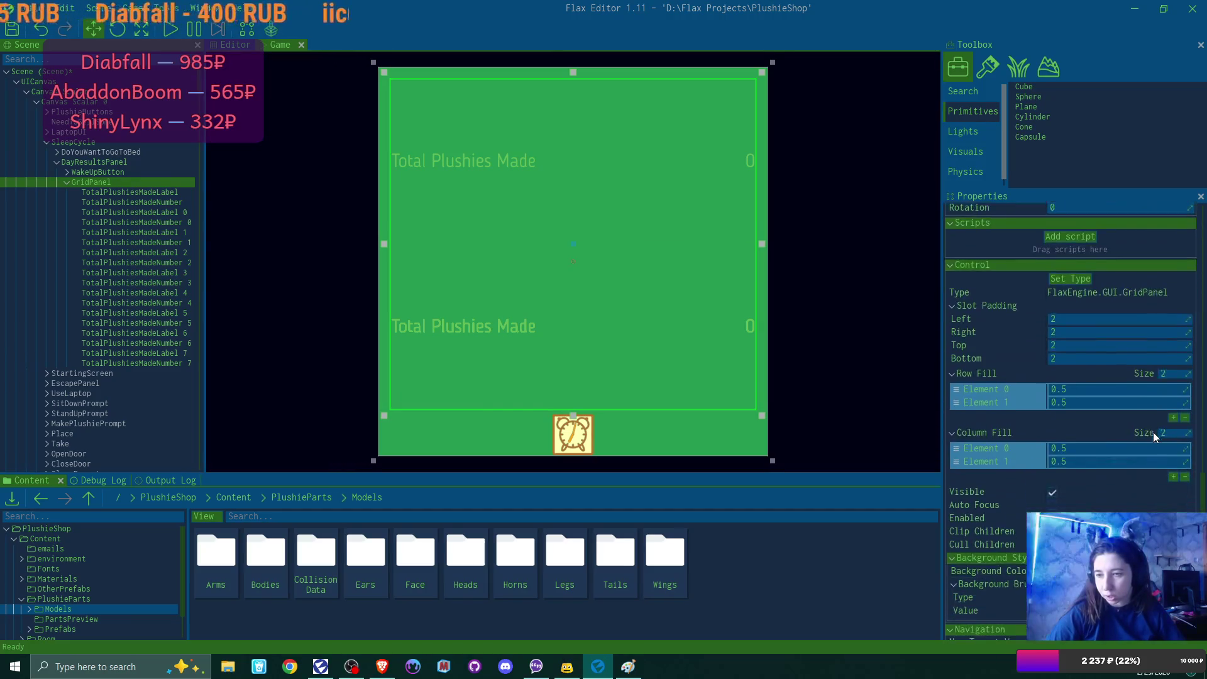
scroll(1153, 432, "down", 2)
left_click(1096, 341)
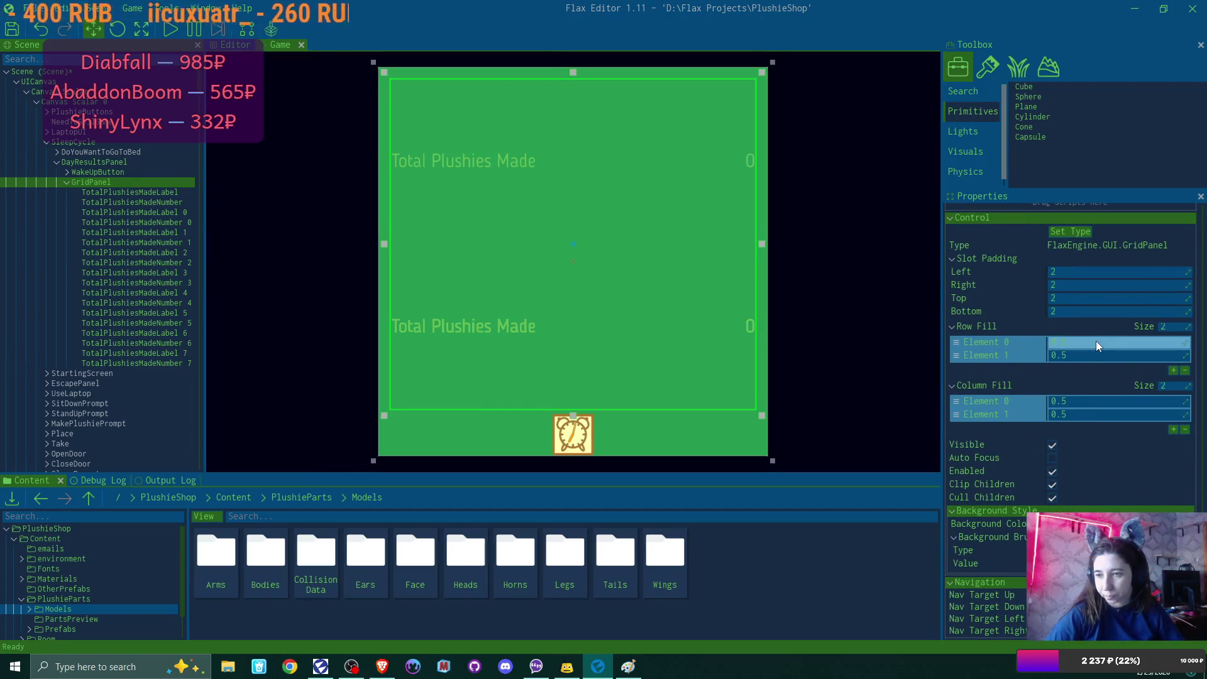
left_click(1096, 341)
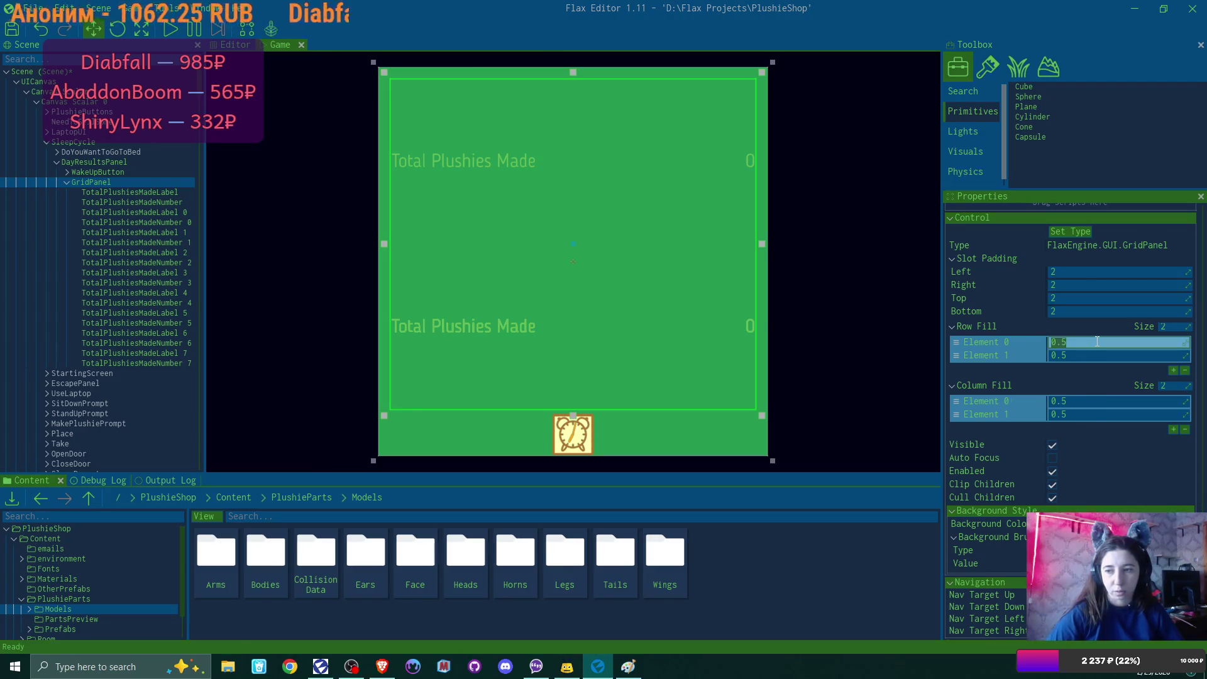
left_click(1174, 370)
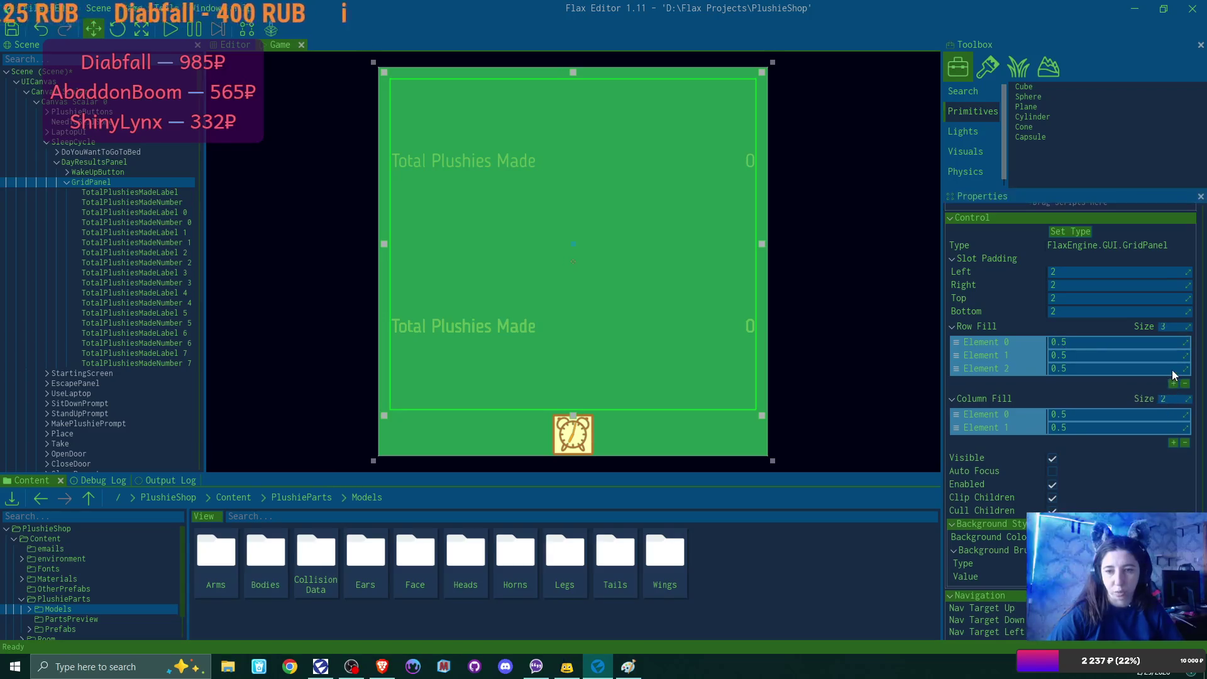
left_click(1085, 343)
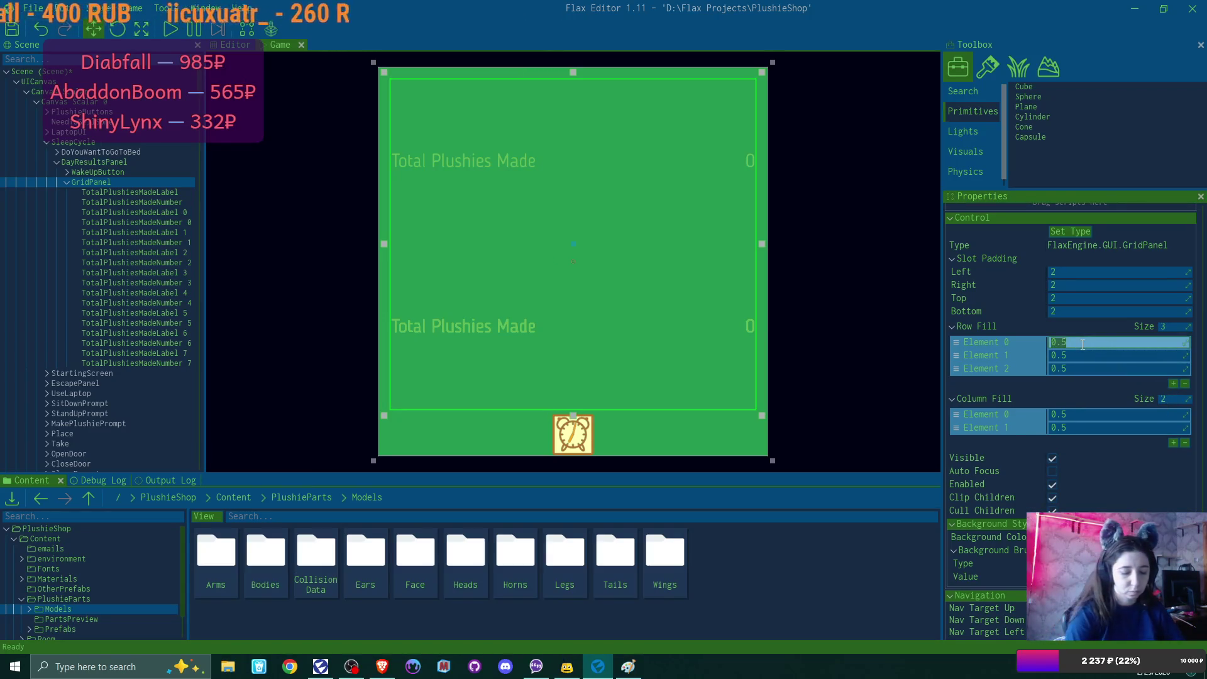
key("Tab")
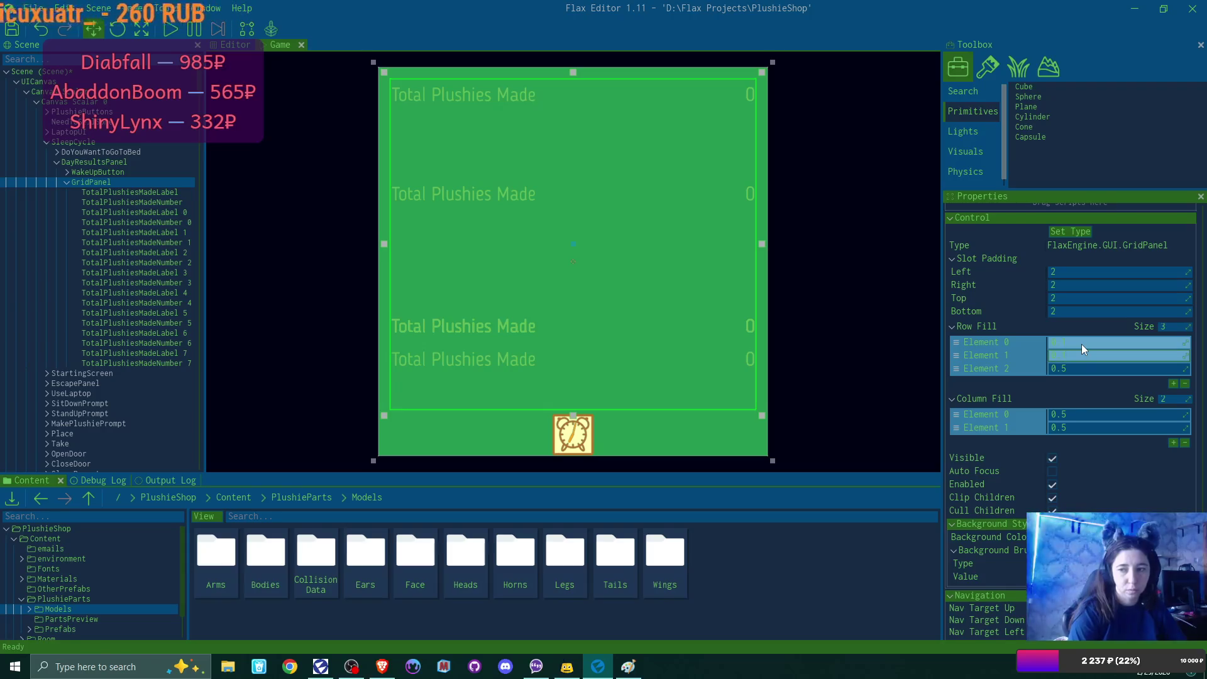
key("Tab")
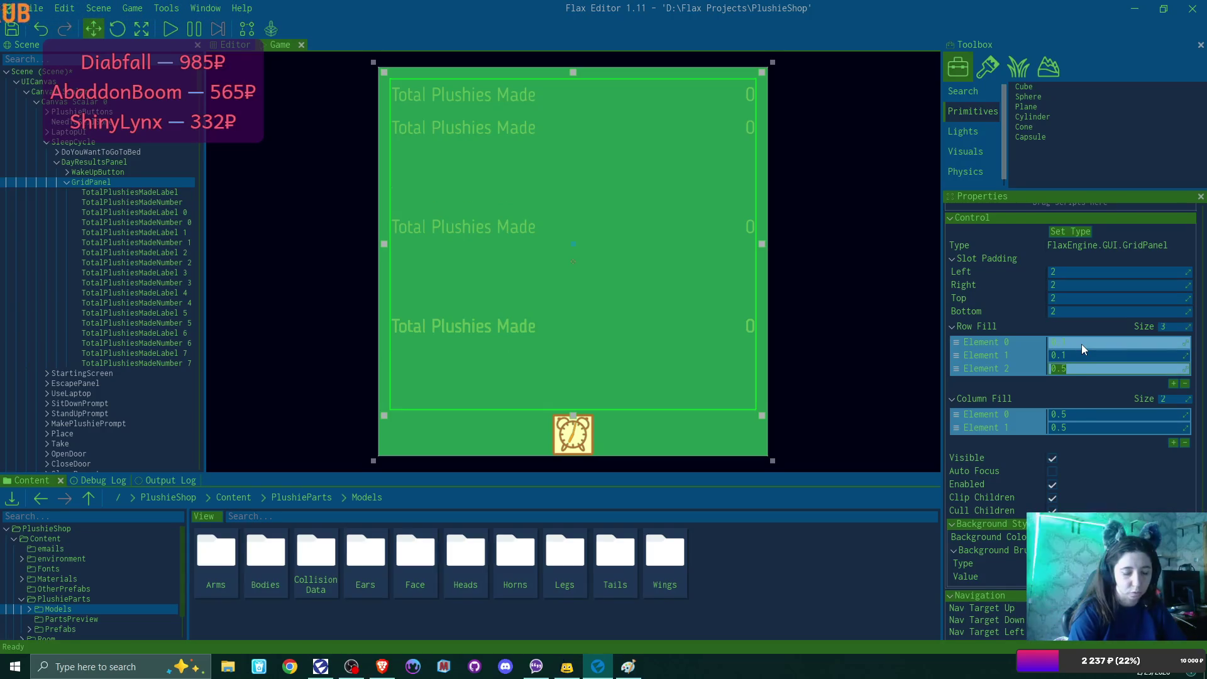
type("0.1")
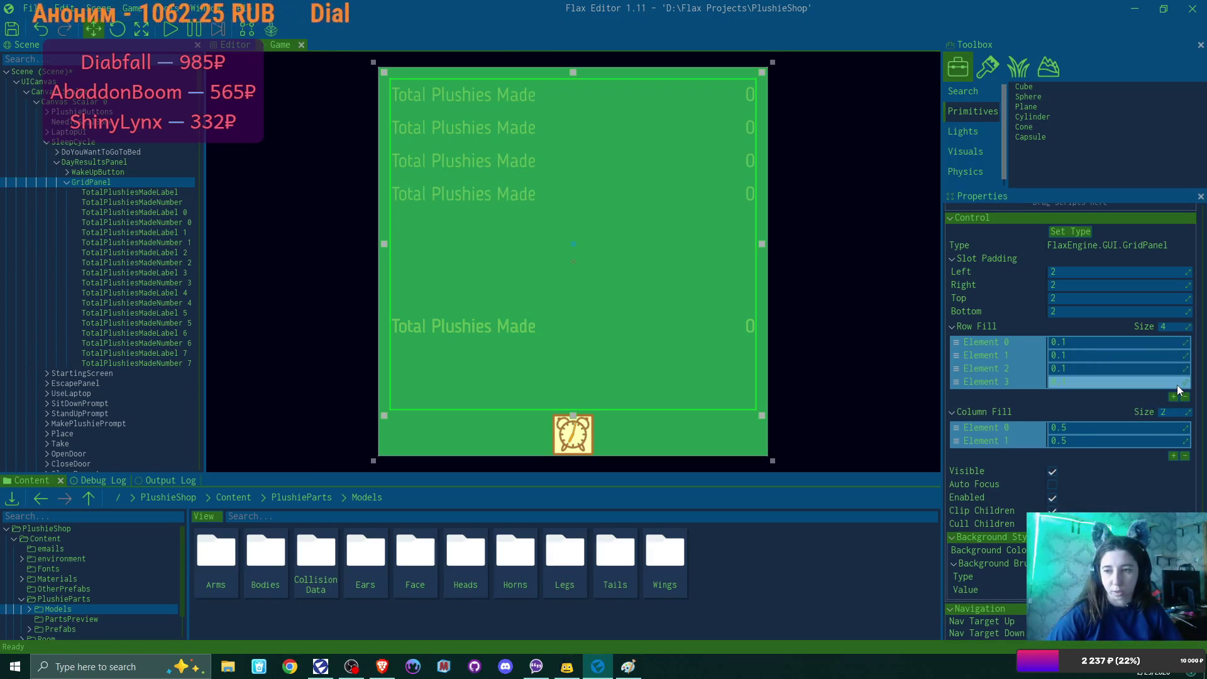
Step: Add Row Fill elements until the grid has nine rows
left_click(1175, 385)
left_click(1175, 397)
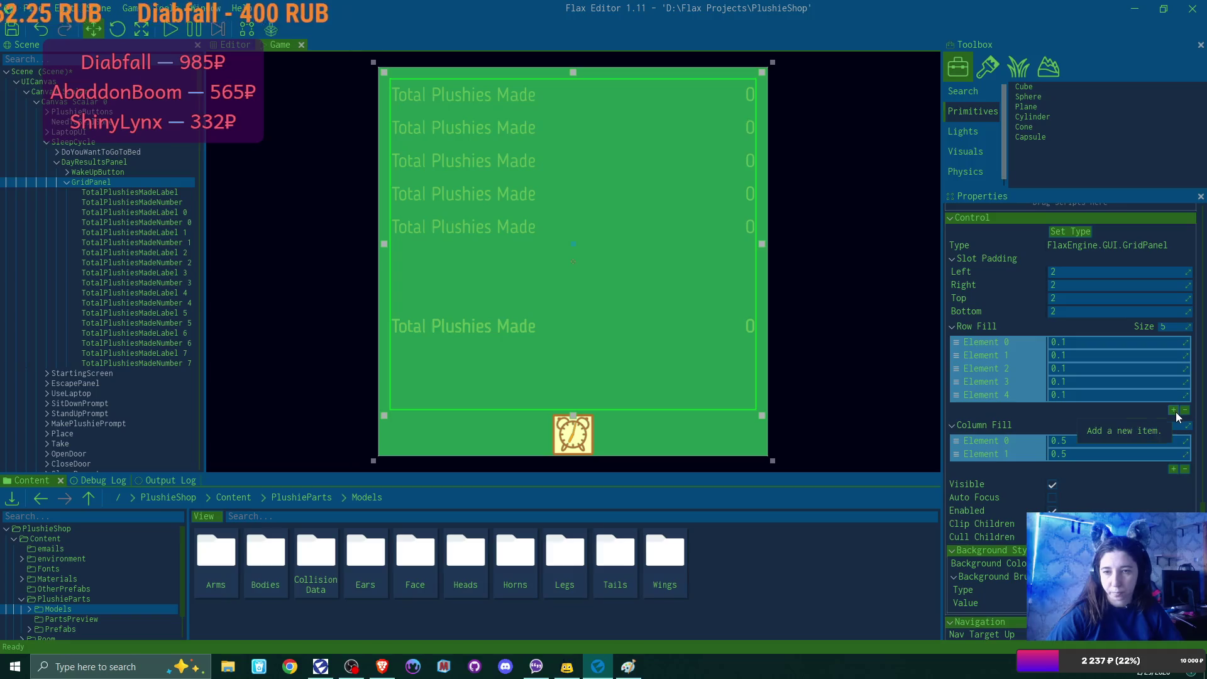
left_click(1174, 410)
left_click(1174, 423)
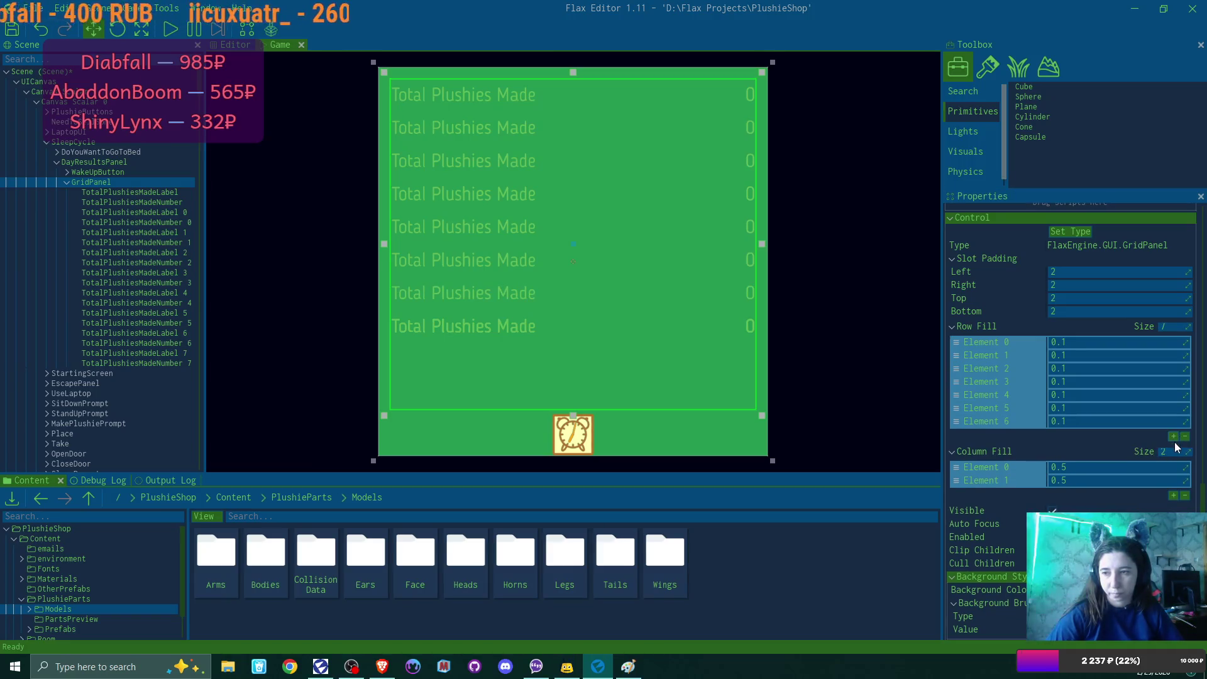
left_click(1174, 437)
left_click(1174, 450)
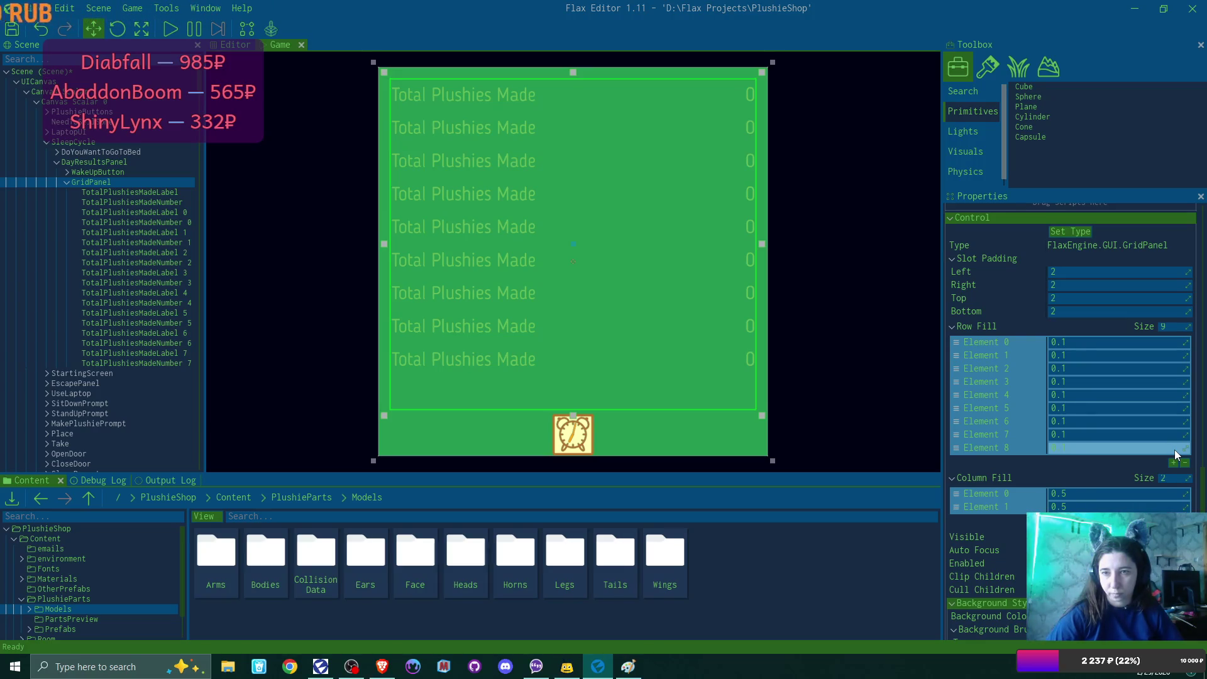
type("0.1")
Step: Set the GridPanel Column Fill to 0.7 and 0.3
left_click(1106, 497)
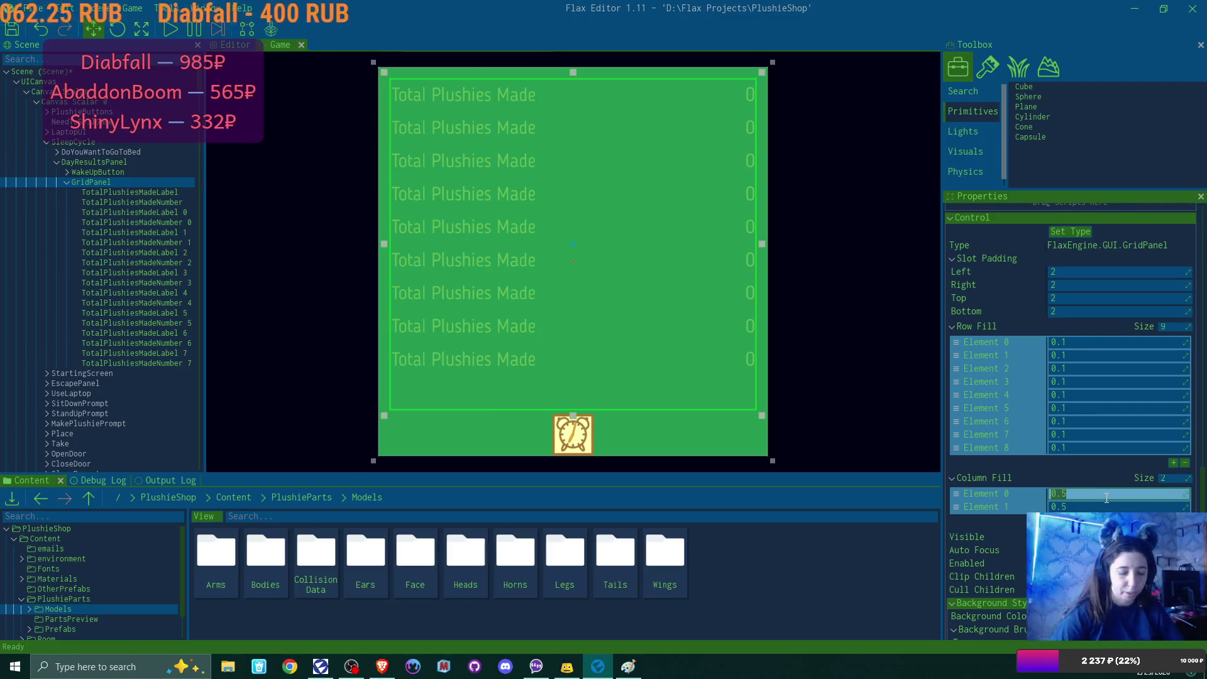
type("0.7")
key("Tab")
type("0.3")
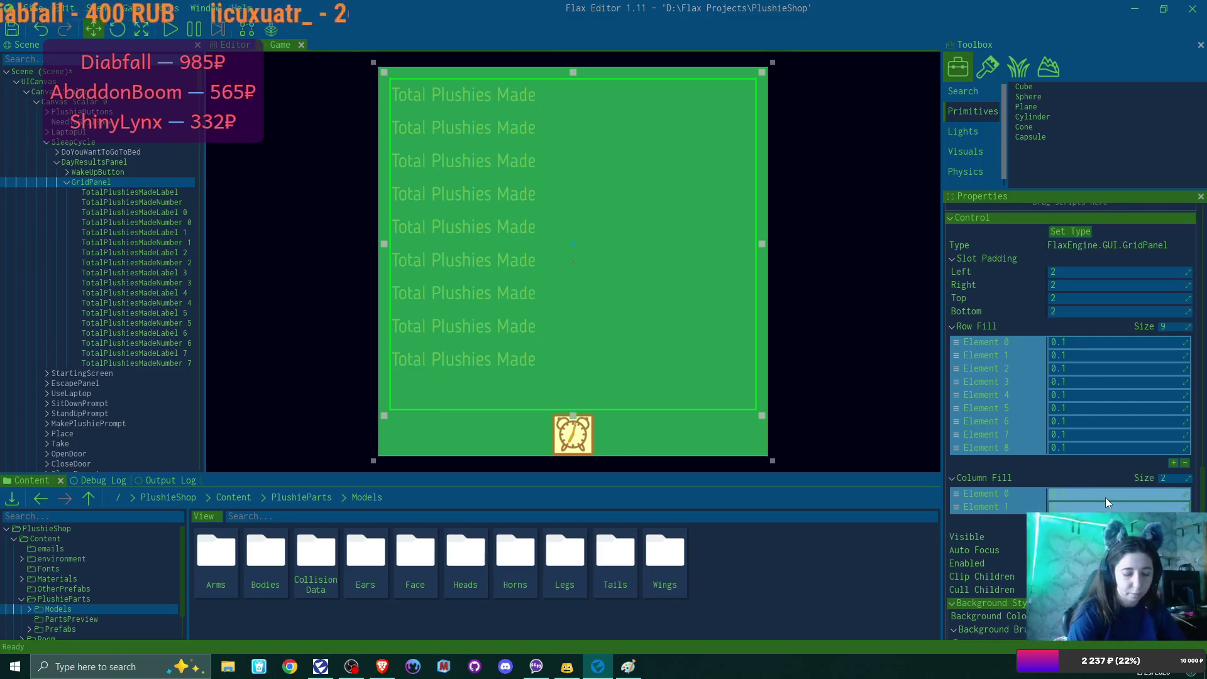
key("Return")
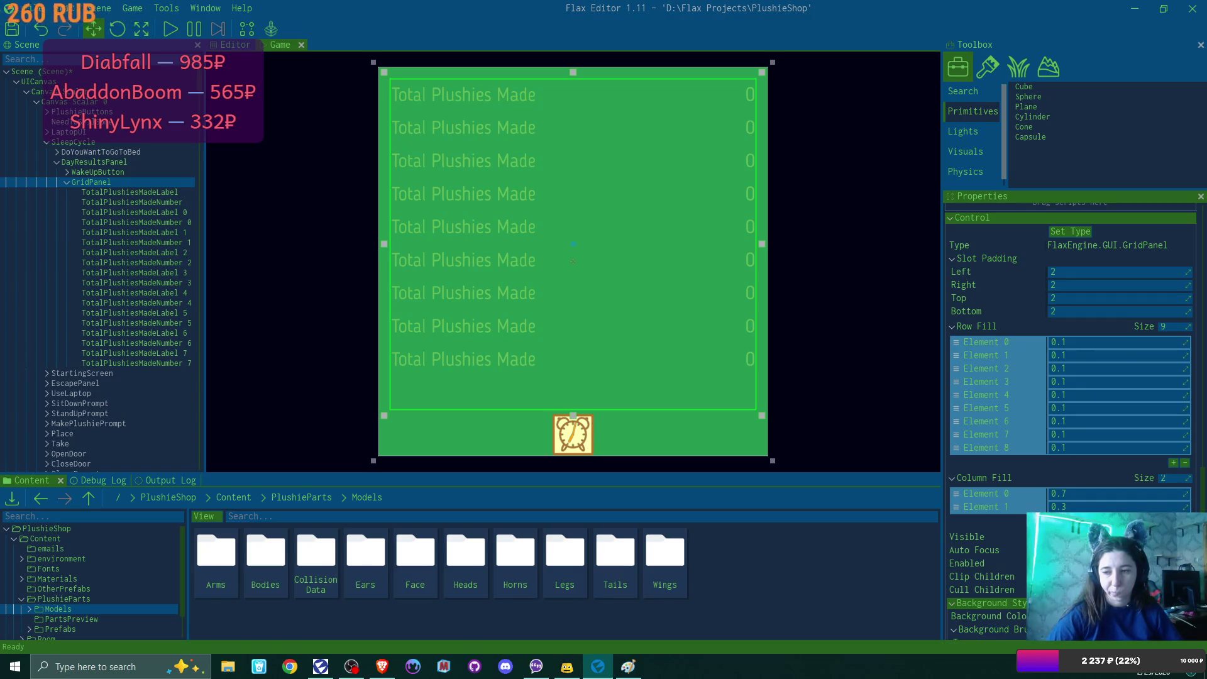
Step: Check a Total Plushies Made label's settings, then select the DayResultsPanel
scroll(1071, 422, "down", 2)
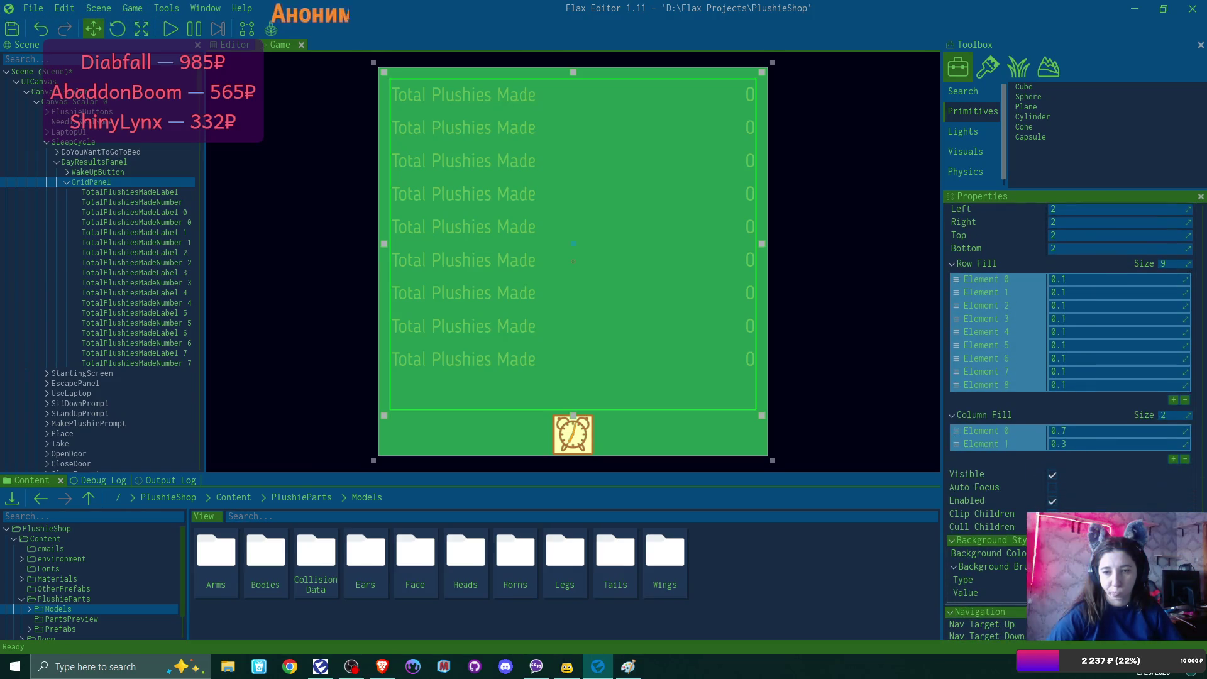
scroll(1072, 421, "down", 1)
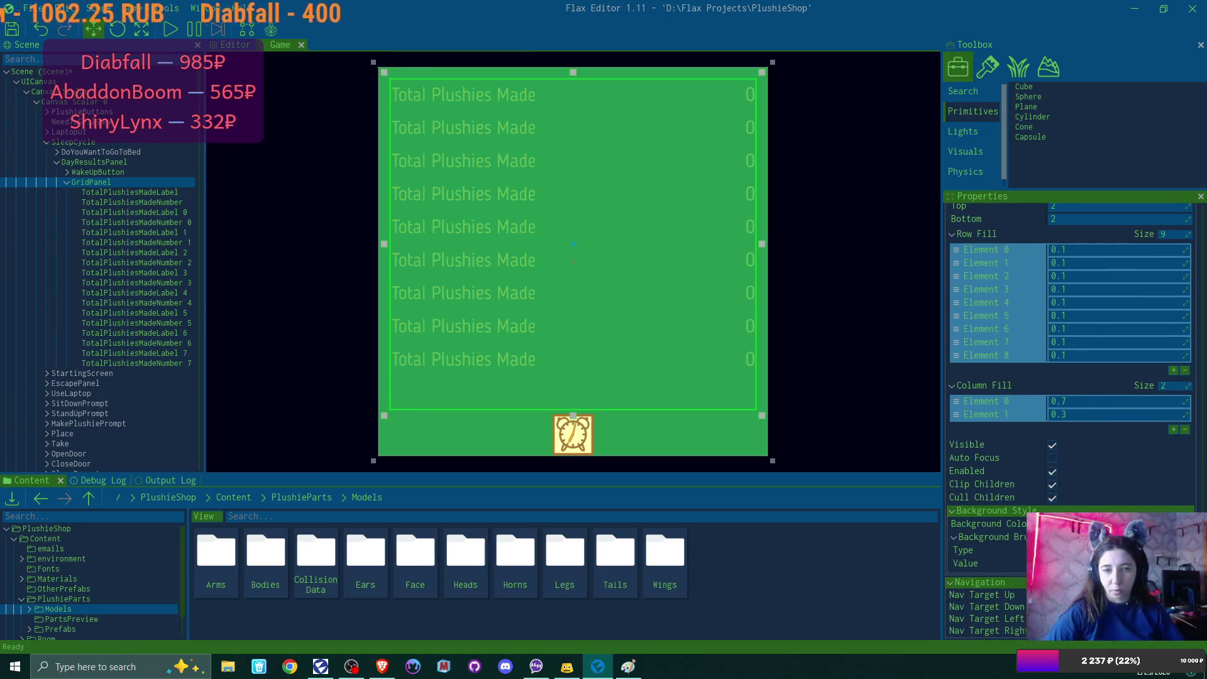
scroll(1072, 422, "up", 2)
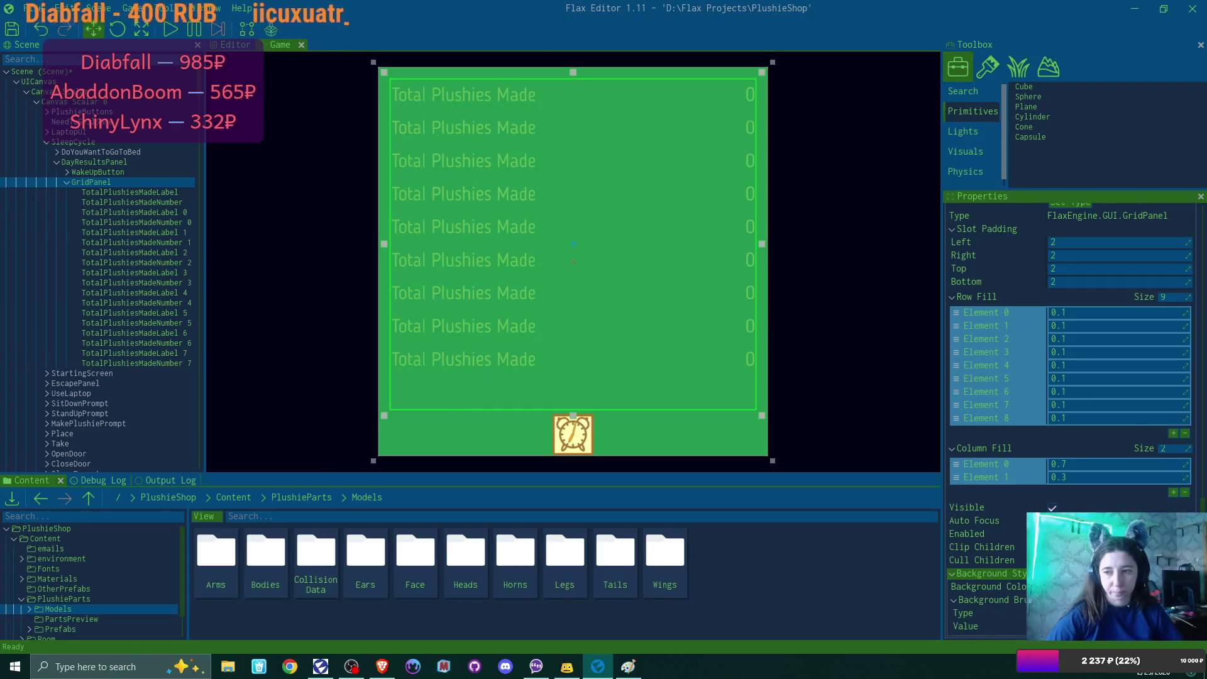
scroll(1072, 422, "up", 8)
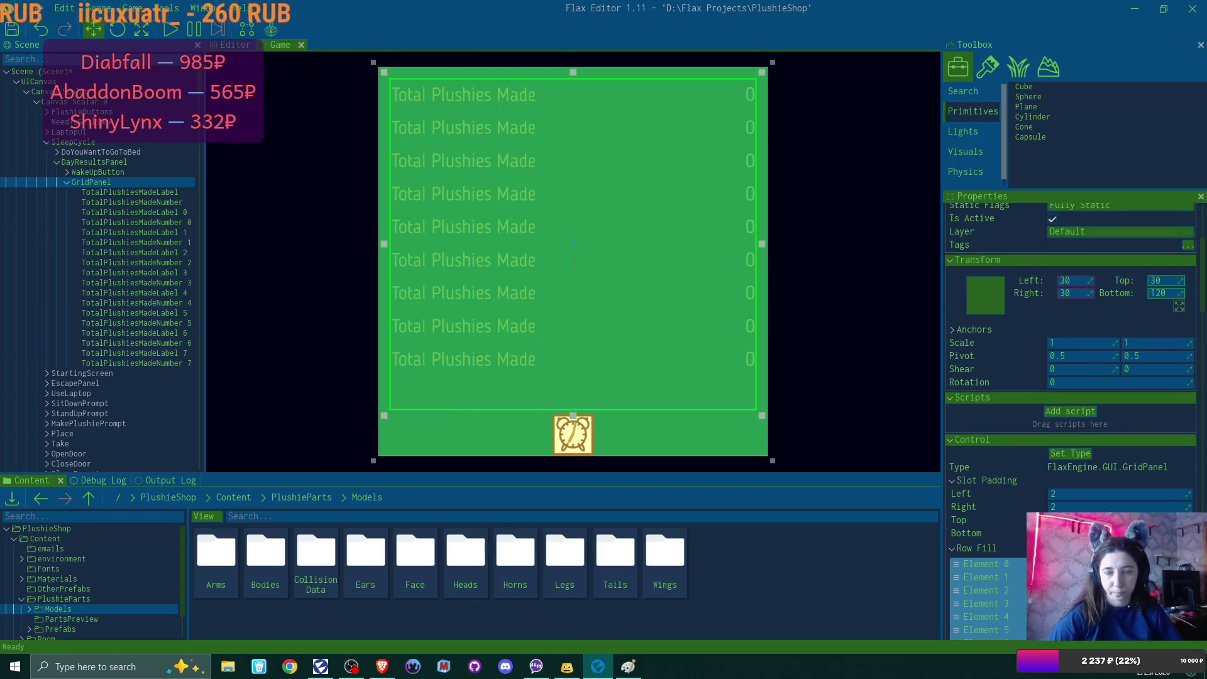
left_click(138, 193)
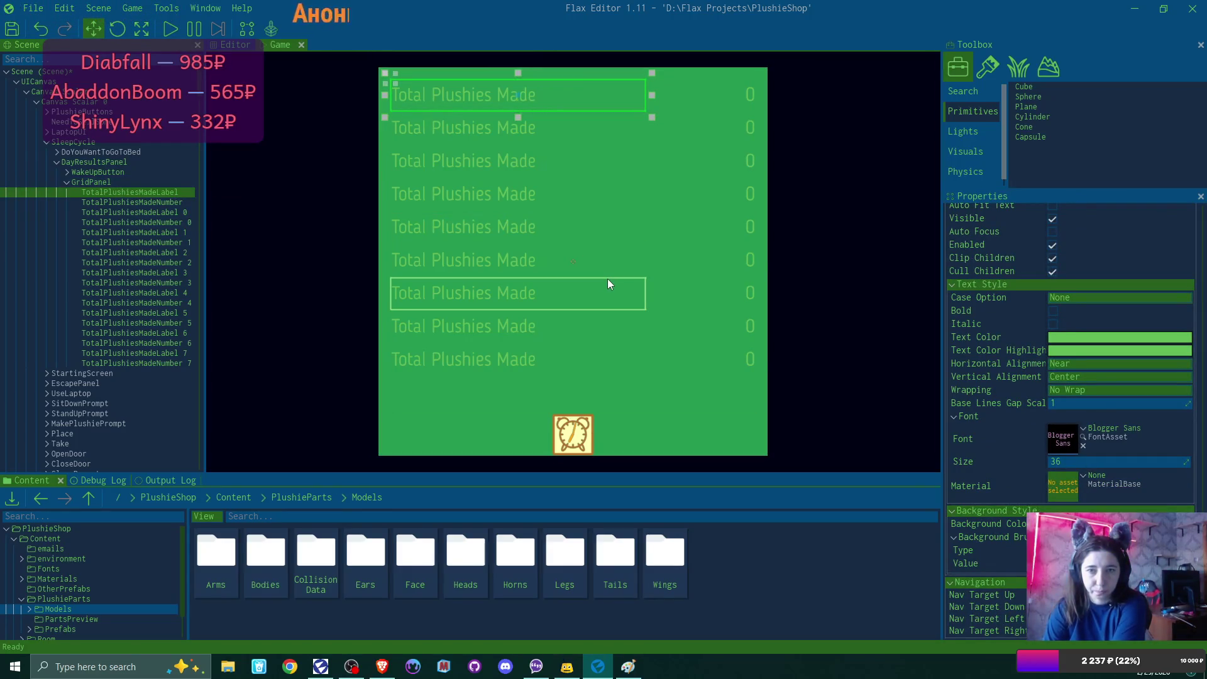
left_click(116, 180)
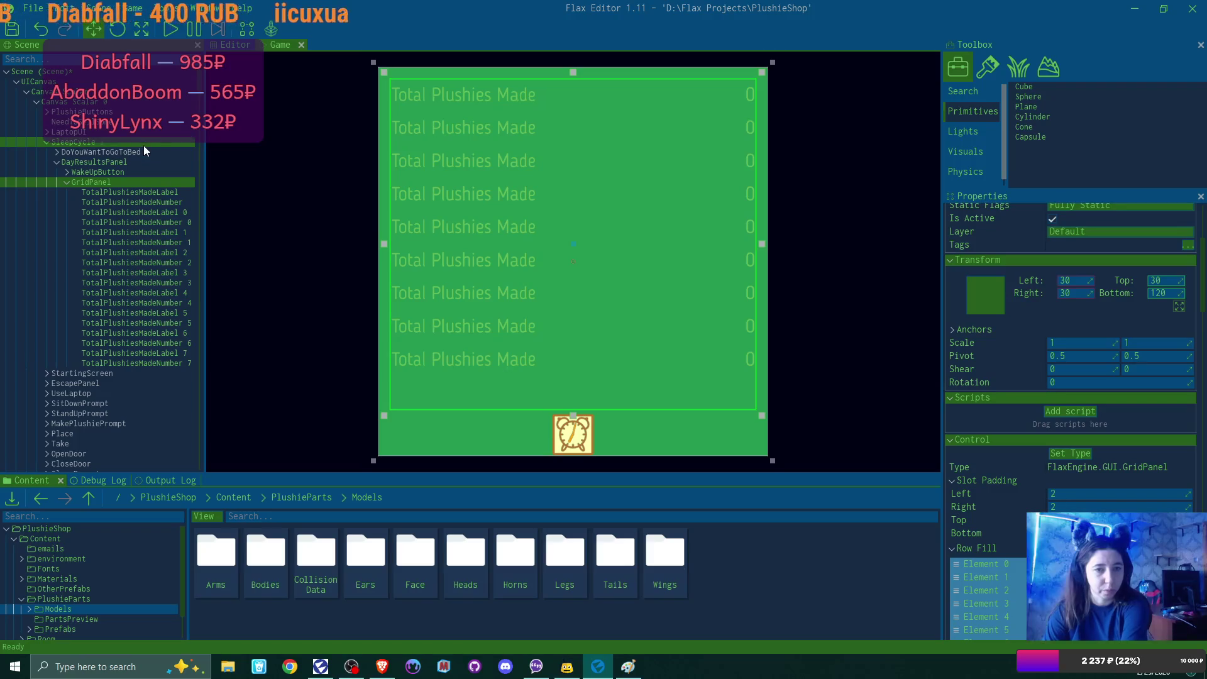
scroll(1092, 304, "down", 5)
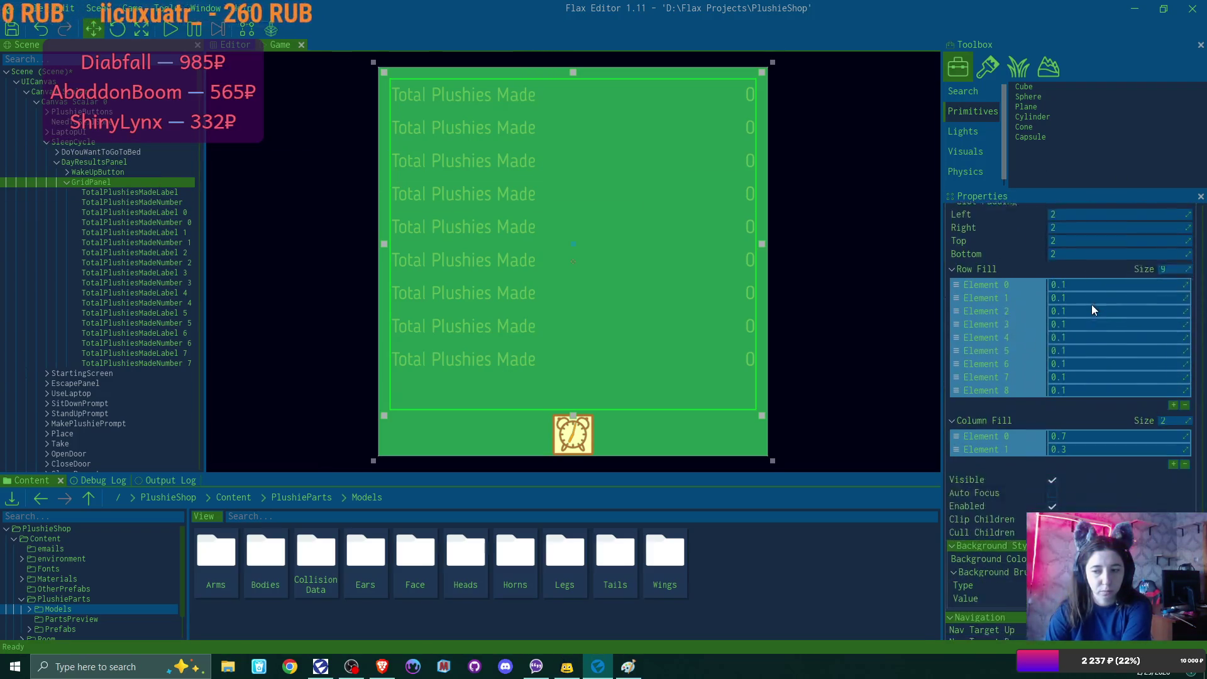
scroll(1092, 304, "down", 1)
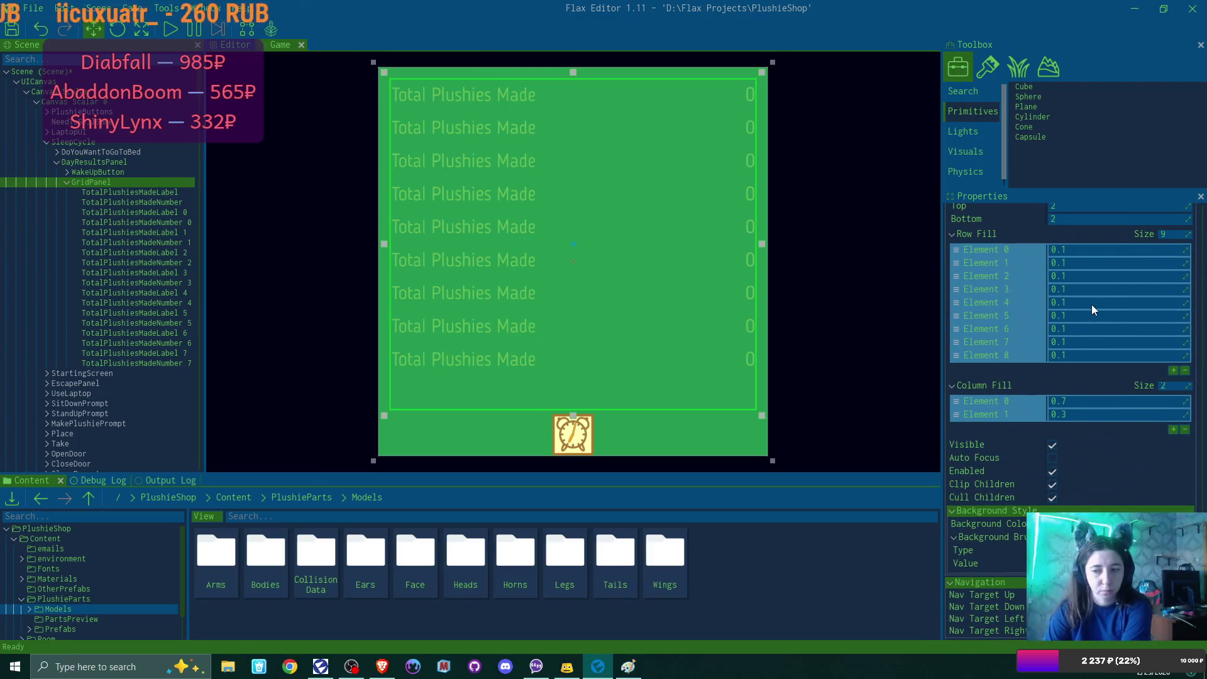
left_click(132, 161)
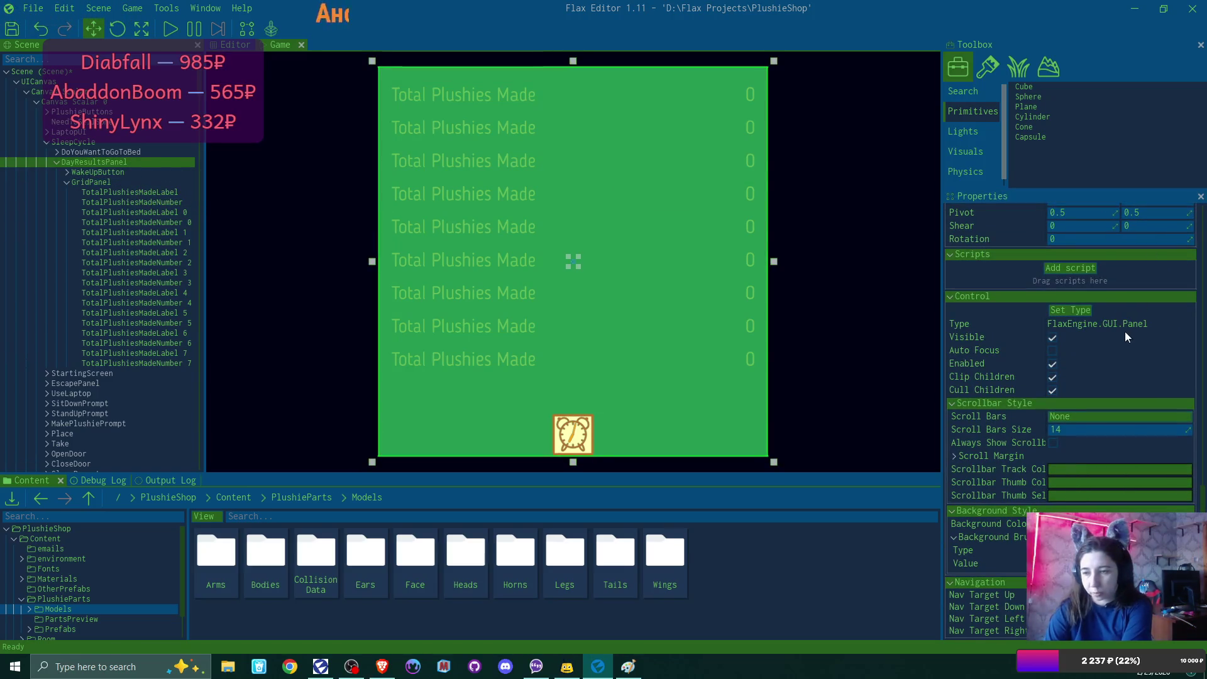
Step: Make the DayResultsPanel background colour fully transparent black
left_click(1106, 524)
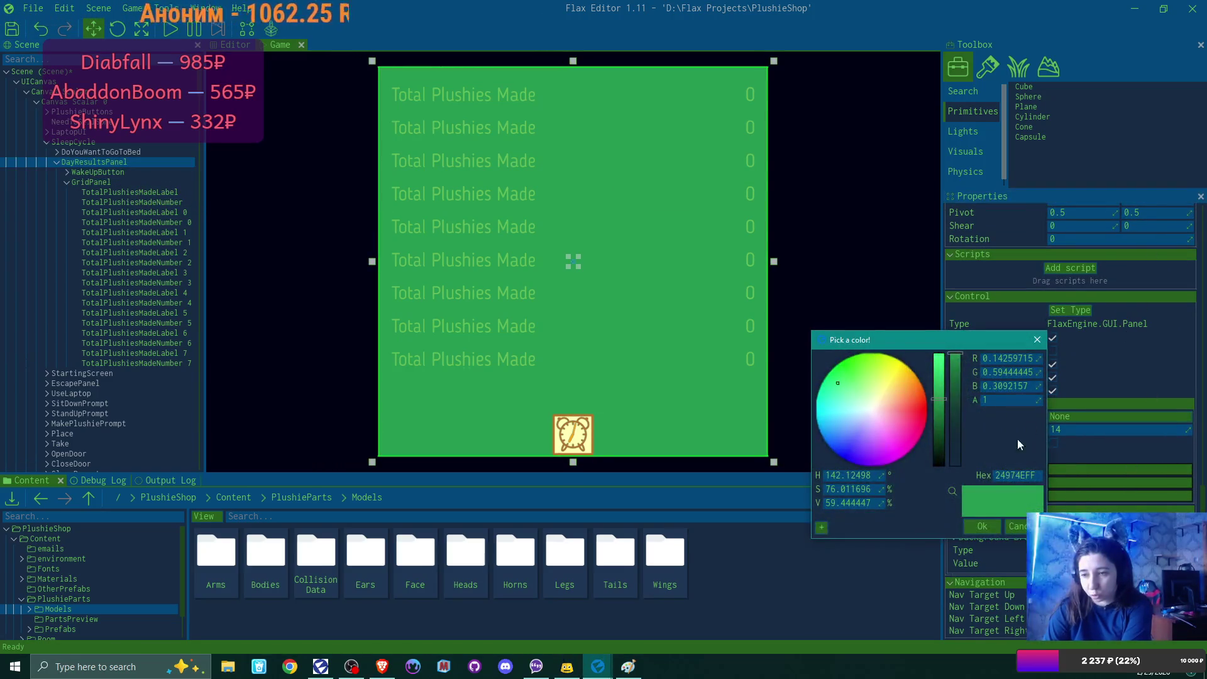
left_click_drag(950, 383, 952, 507)
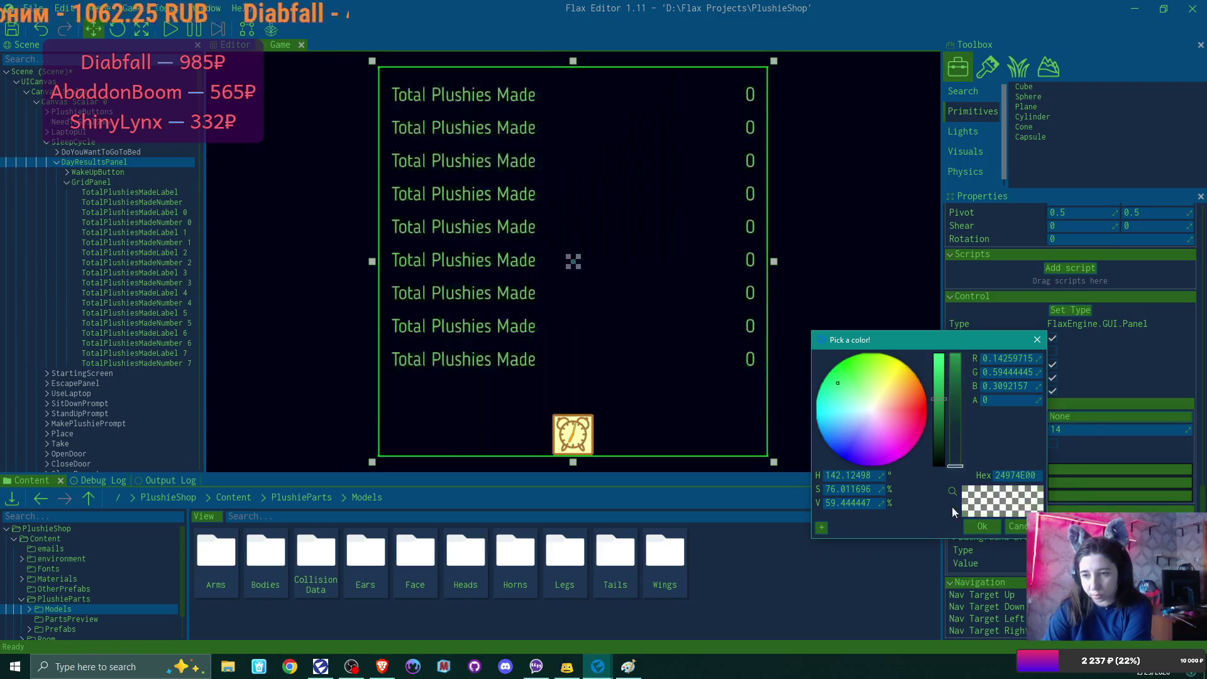
left_click_drag(933, 405, 941, 481)
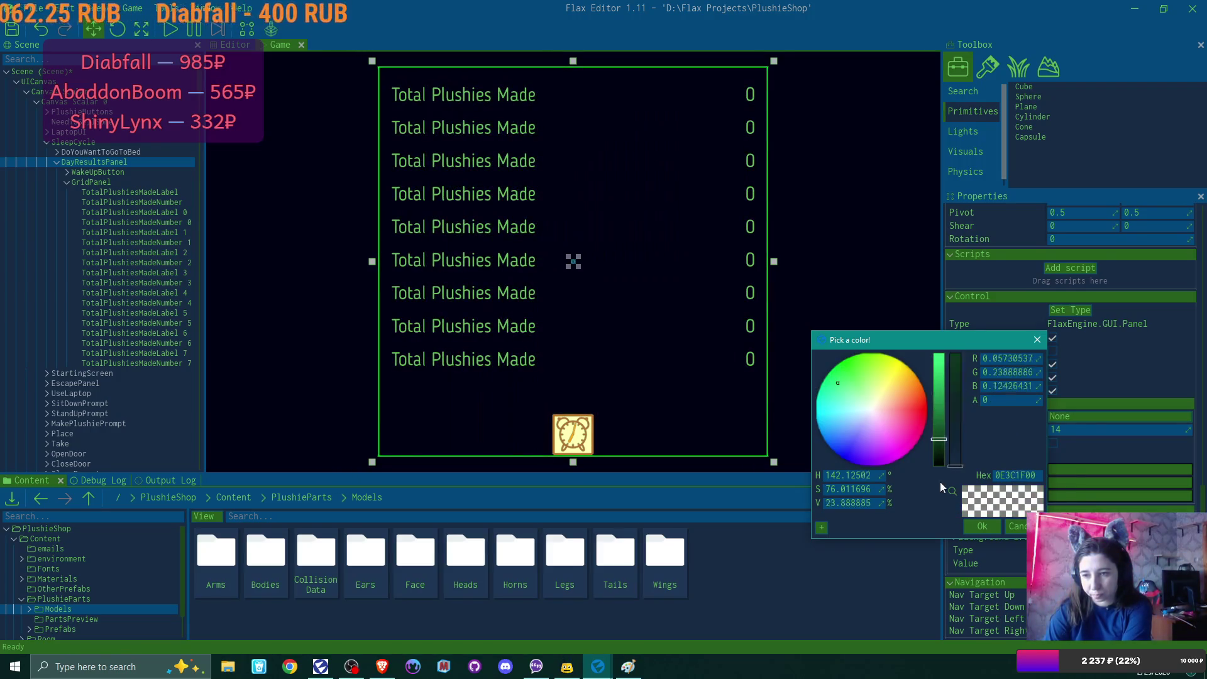
left_click(983, 527)
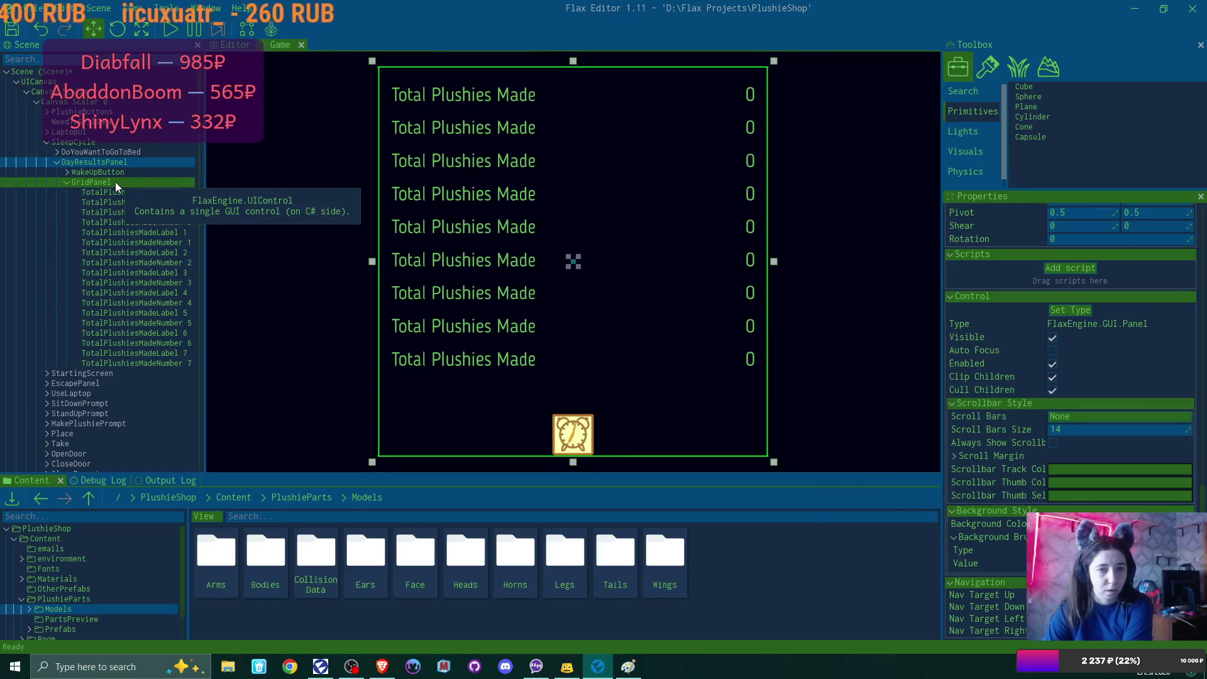
Step: Revisit the GridPanel, then adjust the red component of the DayResultsPanel background colour
left_click(115, 183)
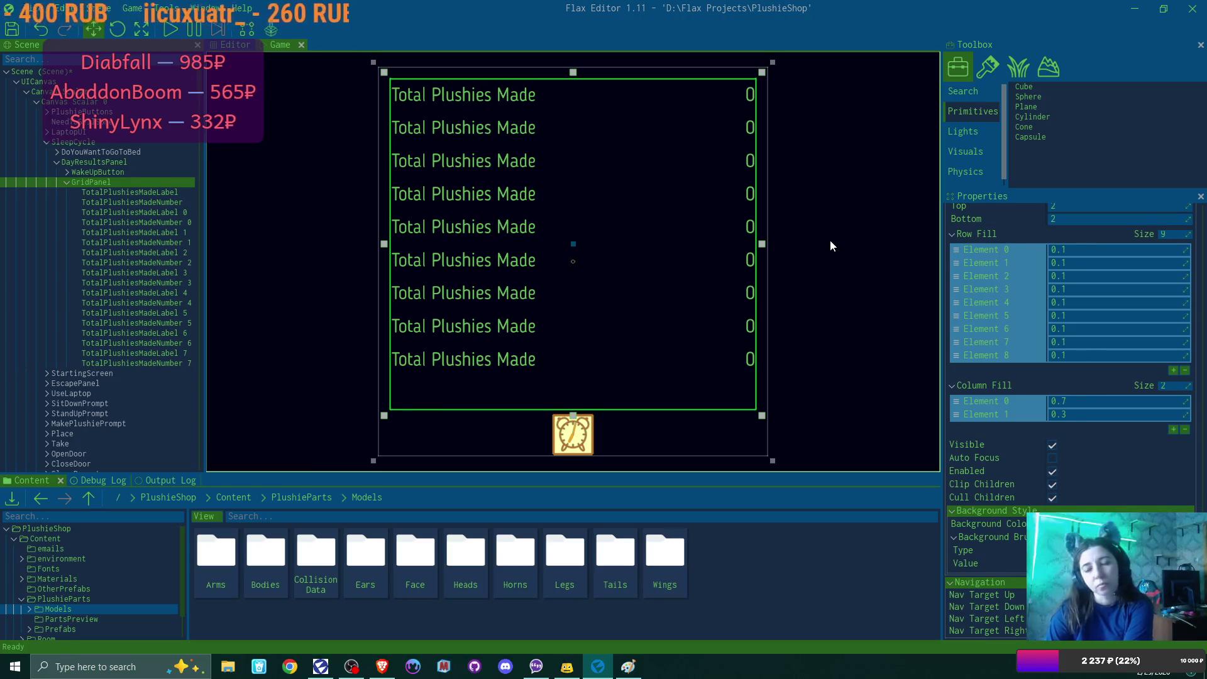
left_click(129, 162)
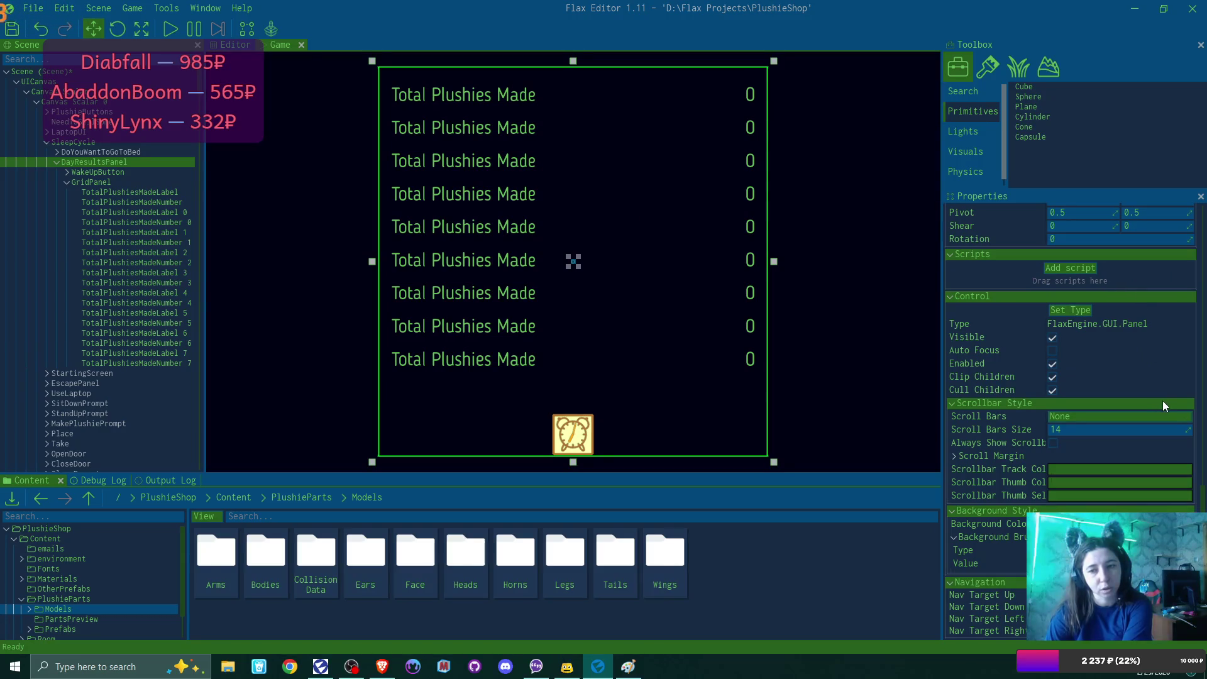
left_click(1159, 524)
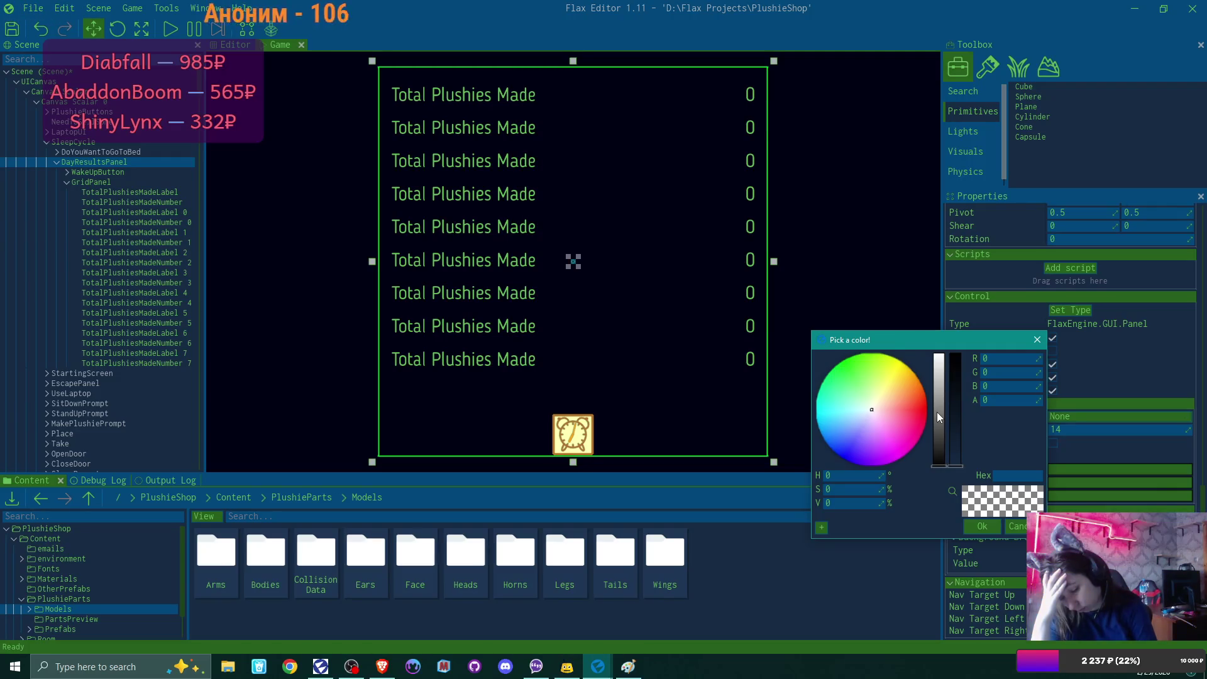
left_click(1006, 358)
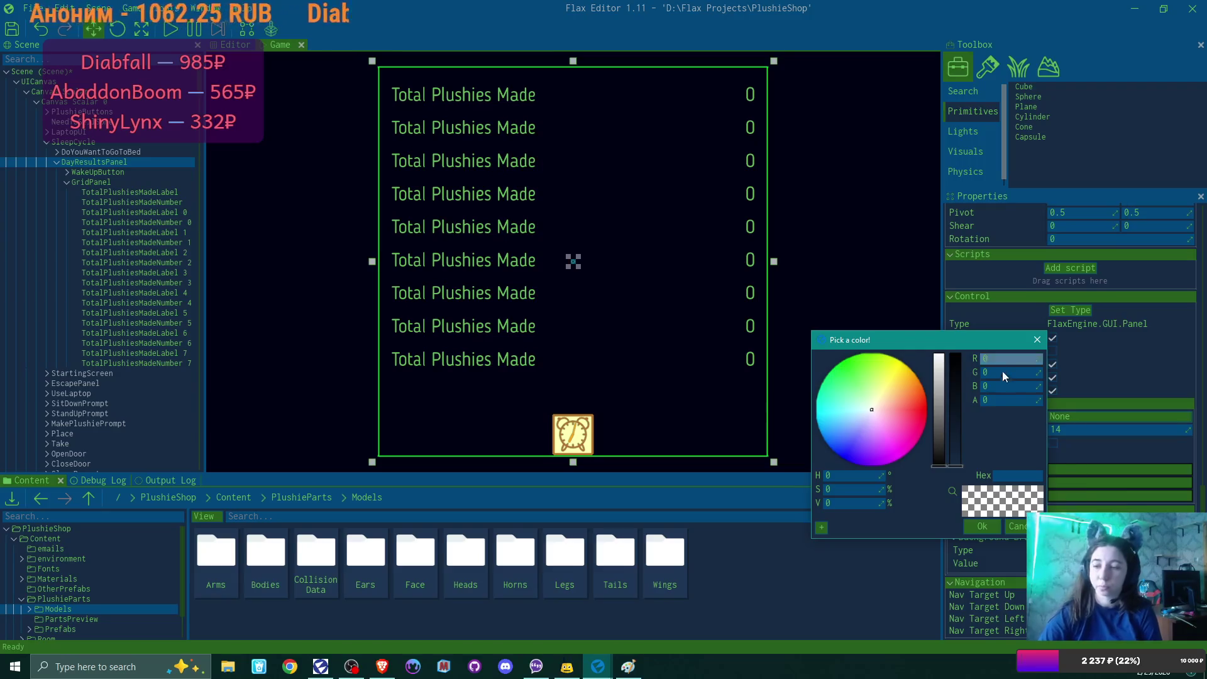
left_click(1015, 552)
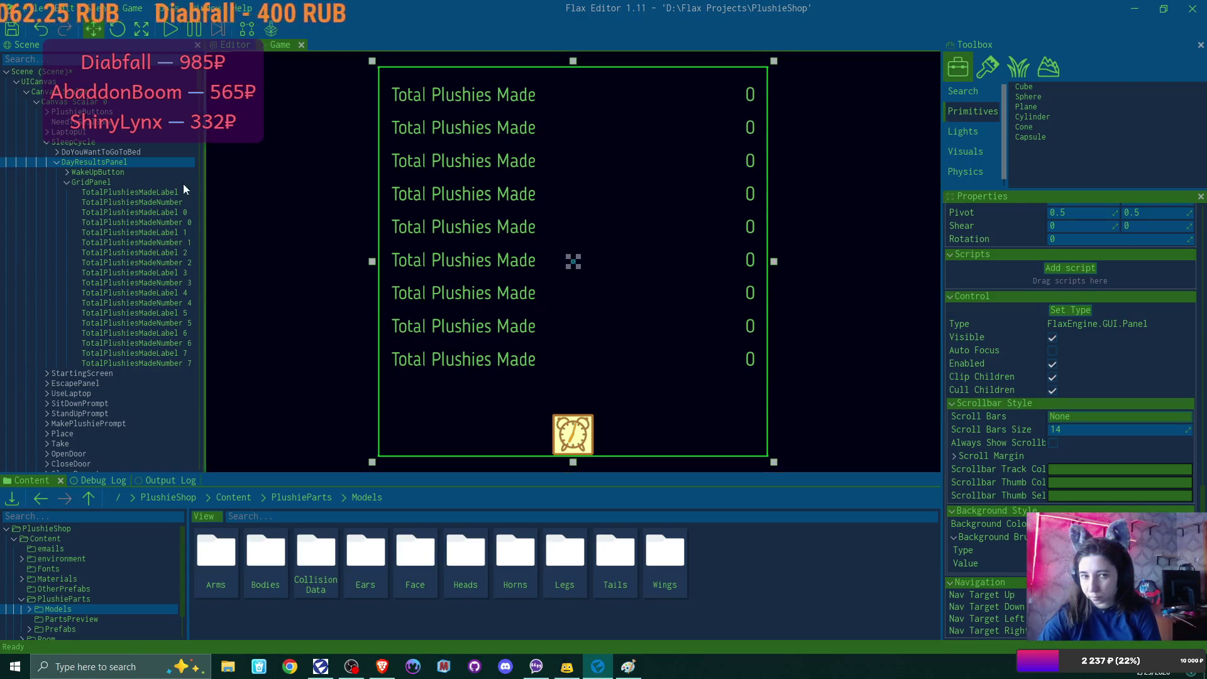
left_click(160, 181)
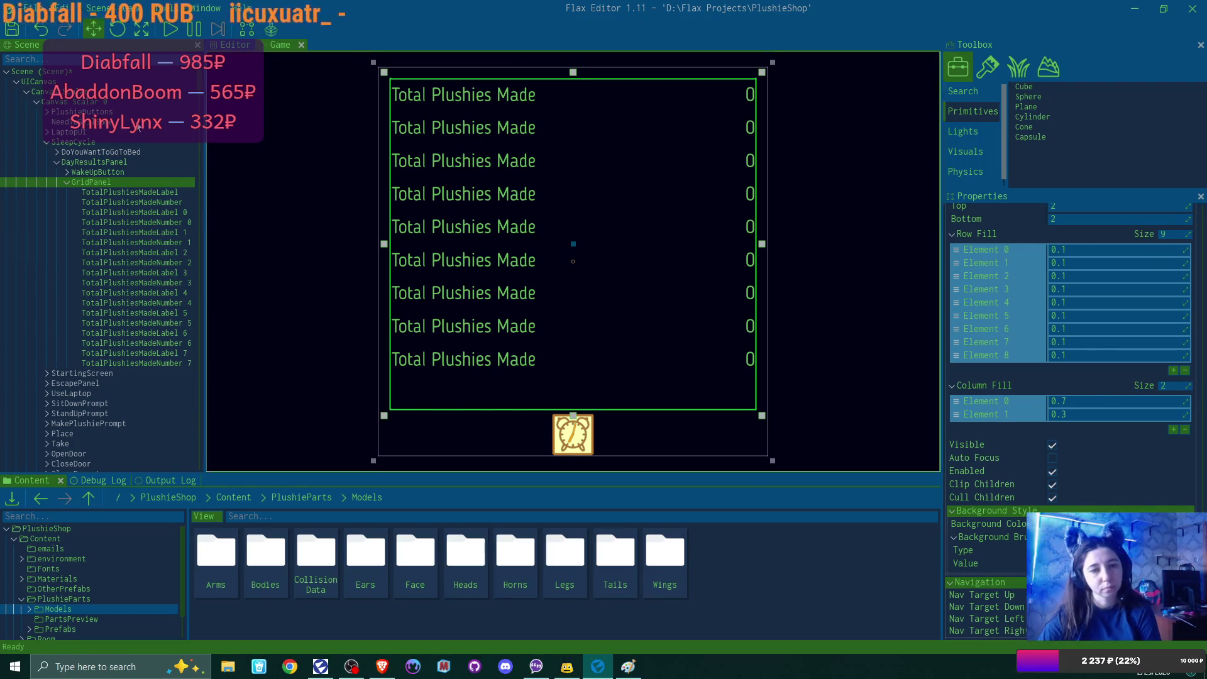
left_click(111, 171)
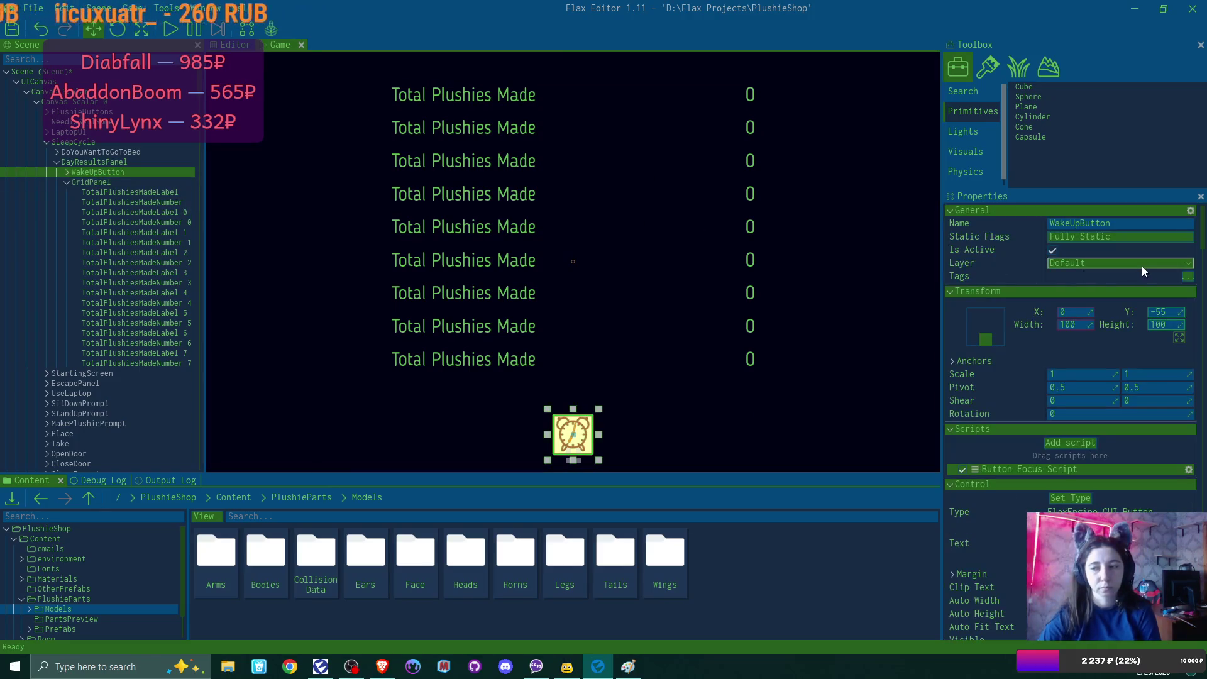
left_click(115, 162)
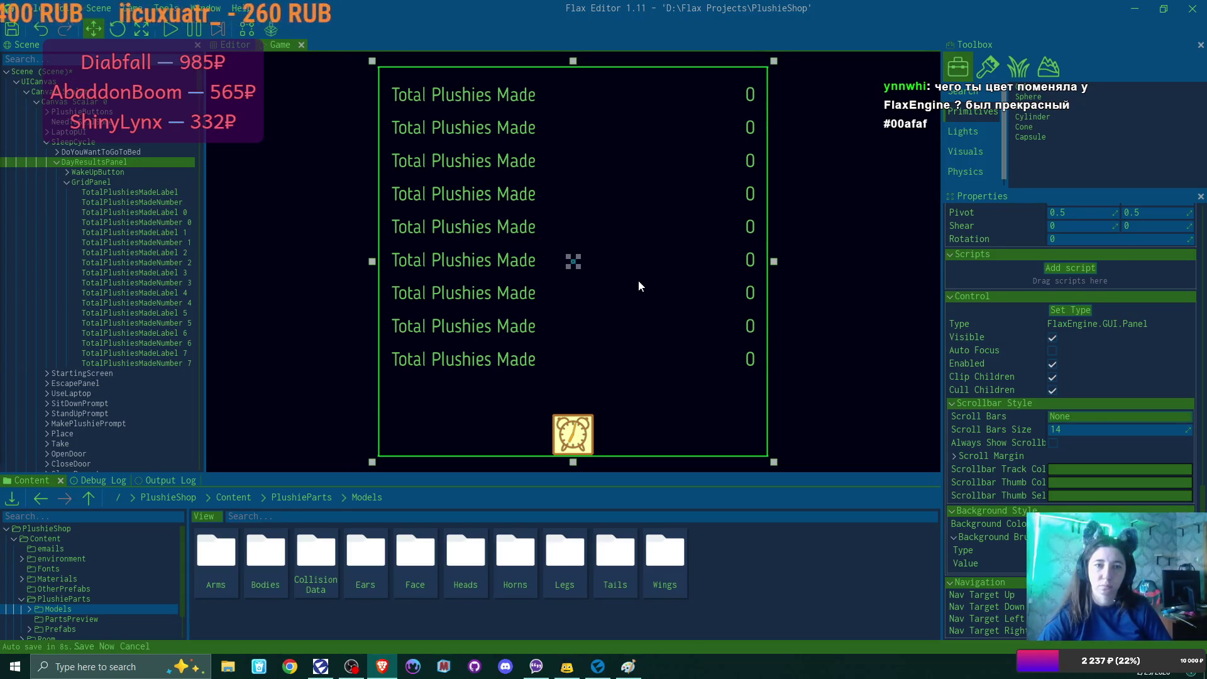
left_click(66, 8)
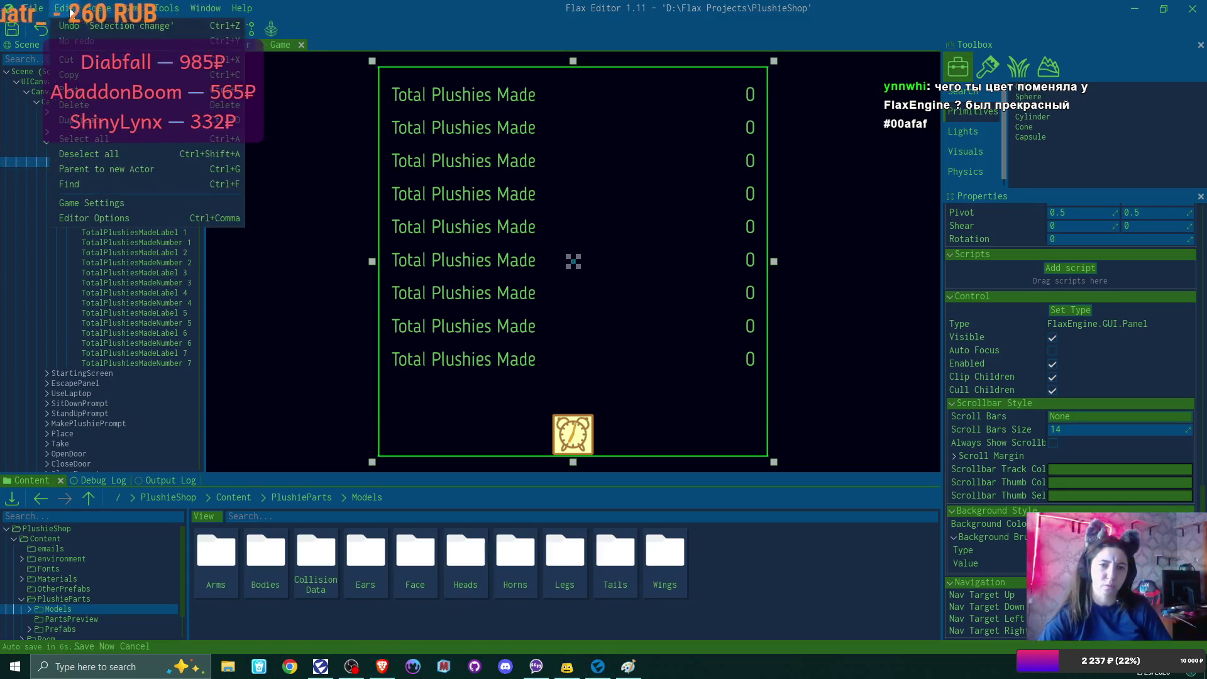
Step: Switch the editor theme style from Mountain Lake to Sea Flamingo, saving options and project
left_click(111, 220)
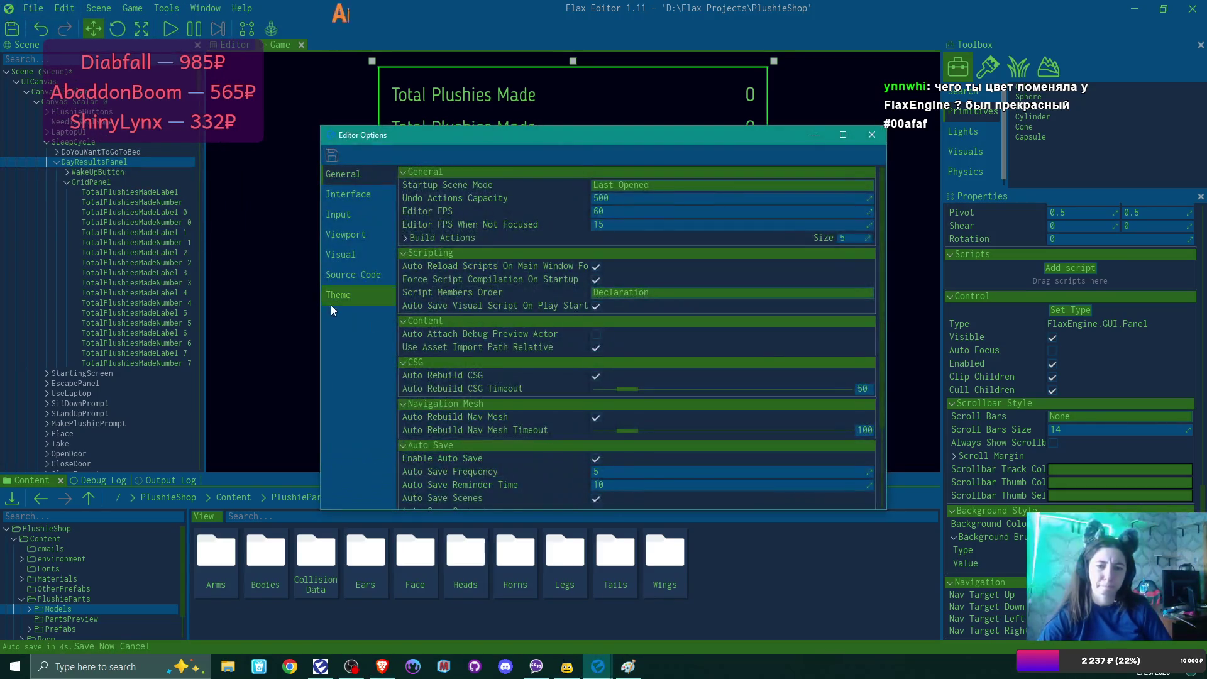
left_click(341, 302)
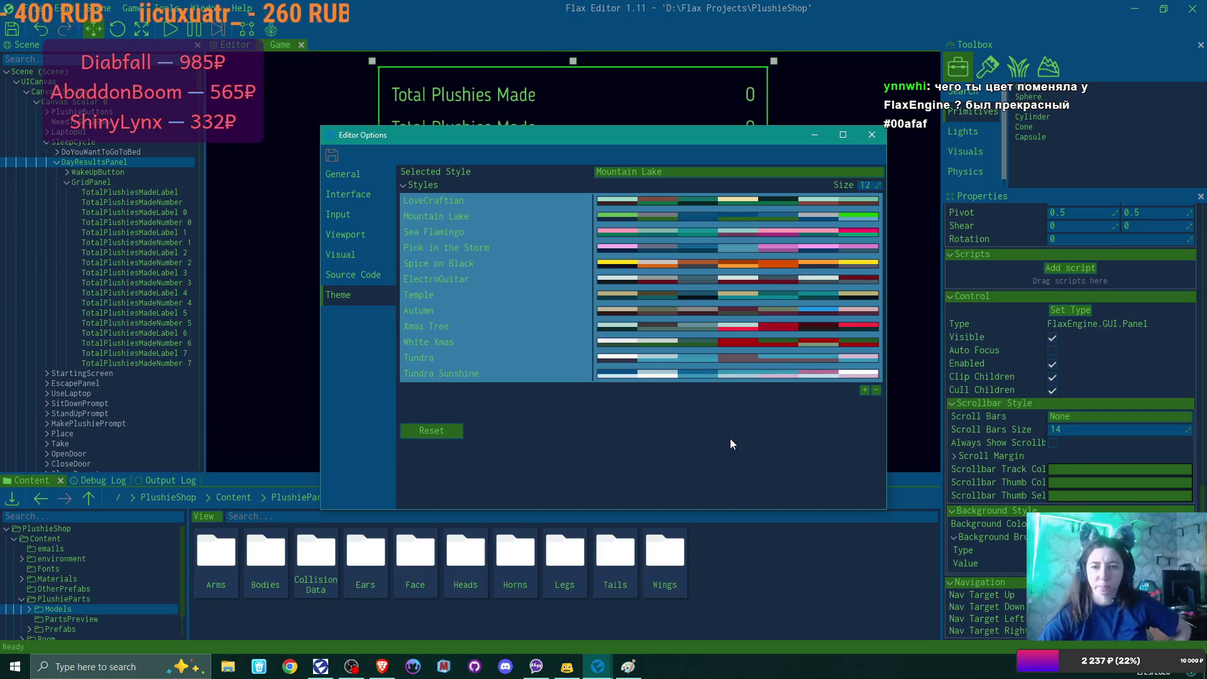
left_click(659, 172)
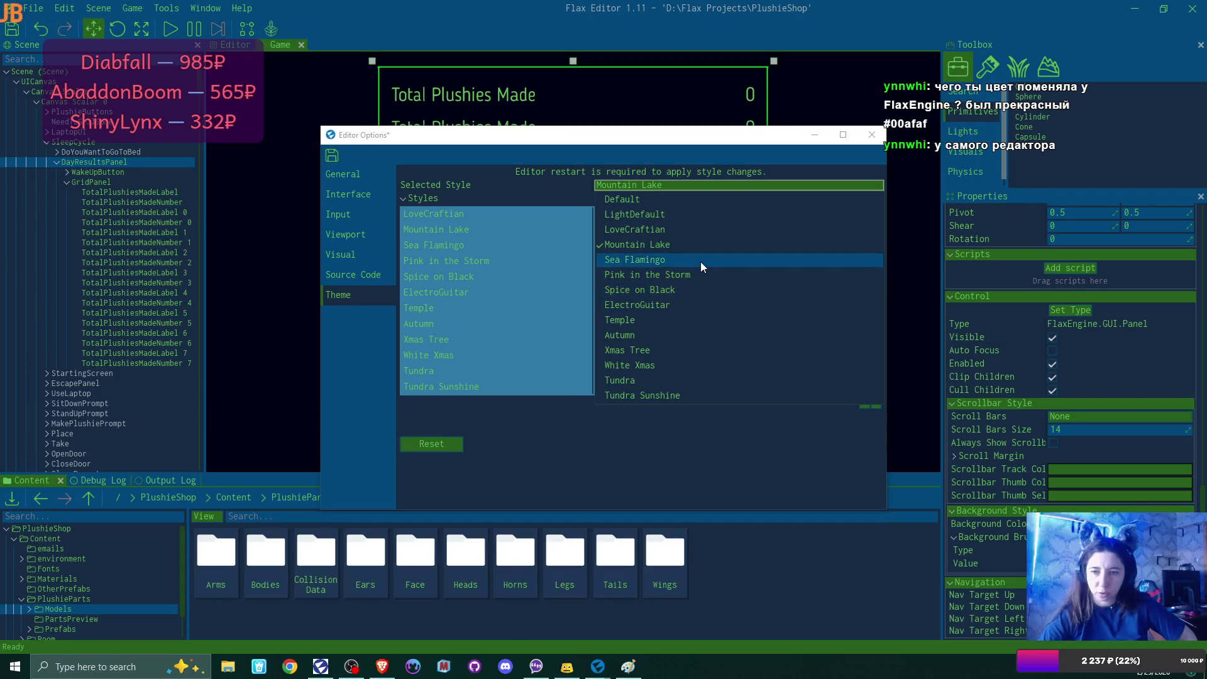
left_click(701, 260)
left_click(332, 155)
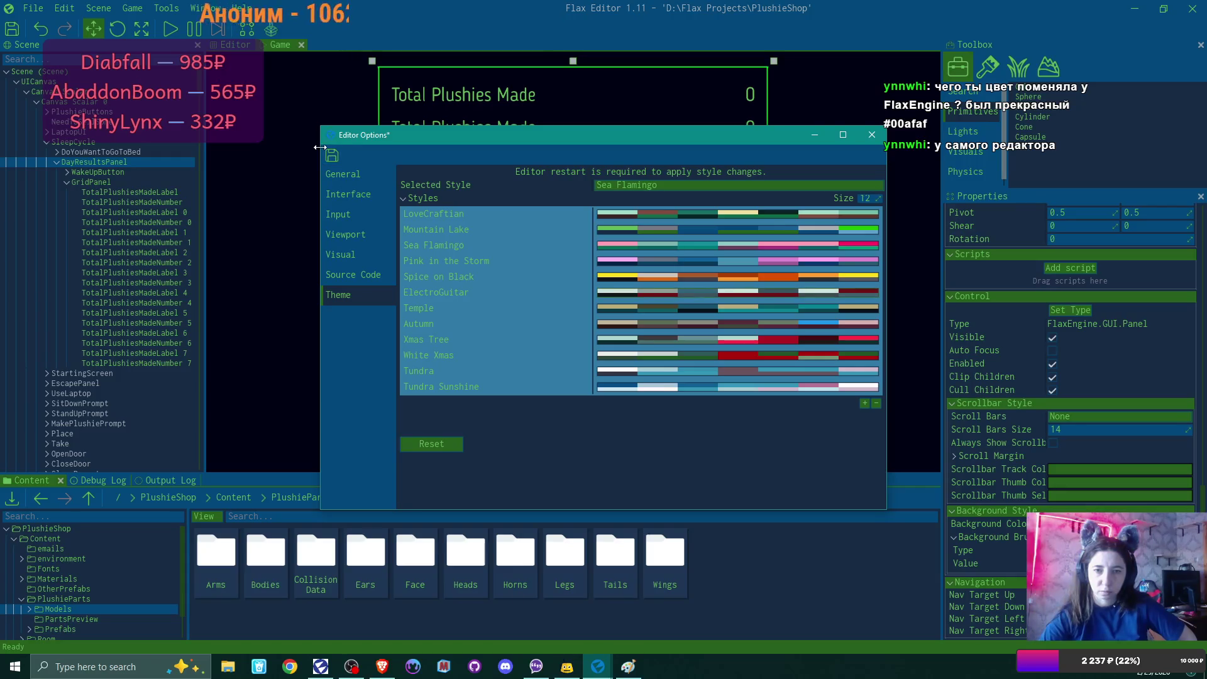
left_click(872, 134)
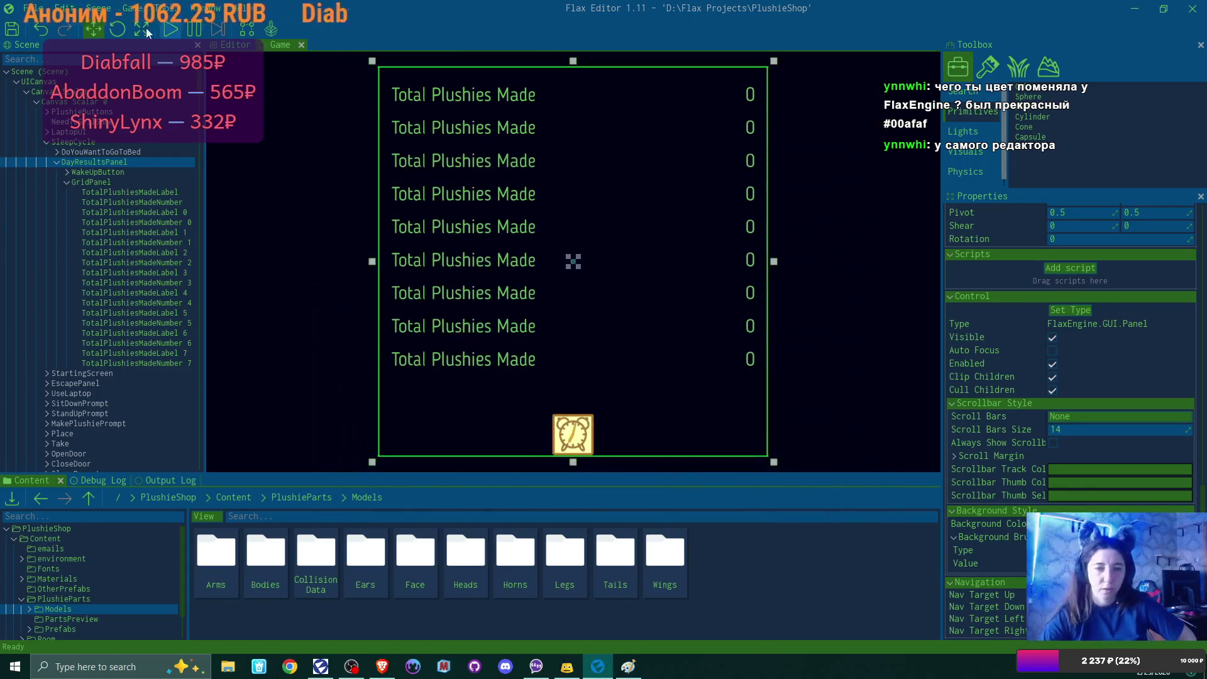
left_click(10, 32)
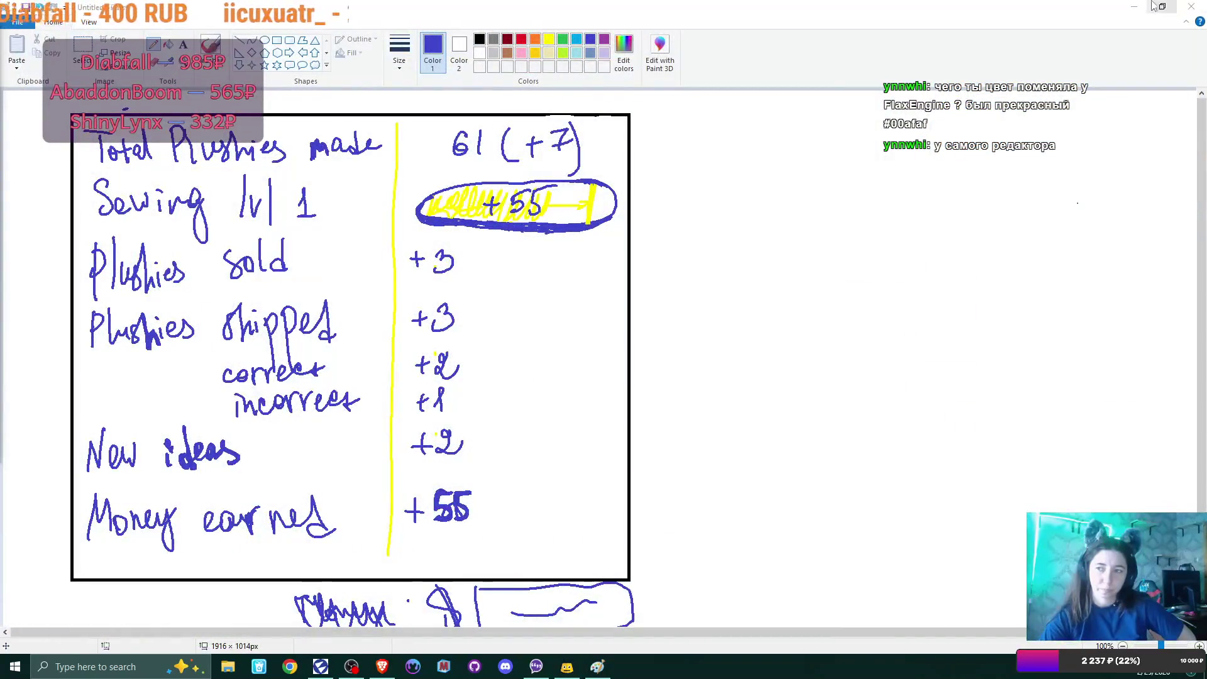
left_click(1134, 6)
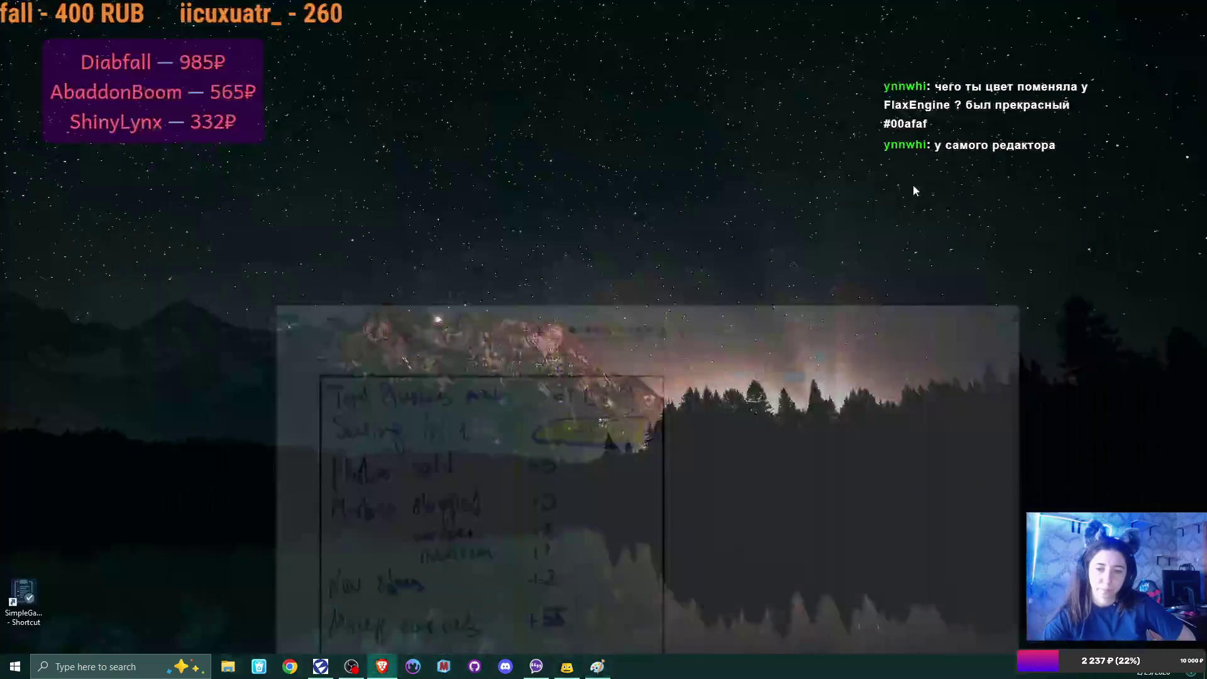
Step: Reopen the PlushieShop project from the Flax Engine Launcher
left_click(321, 667)
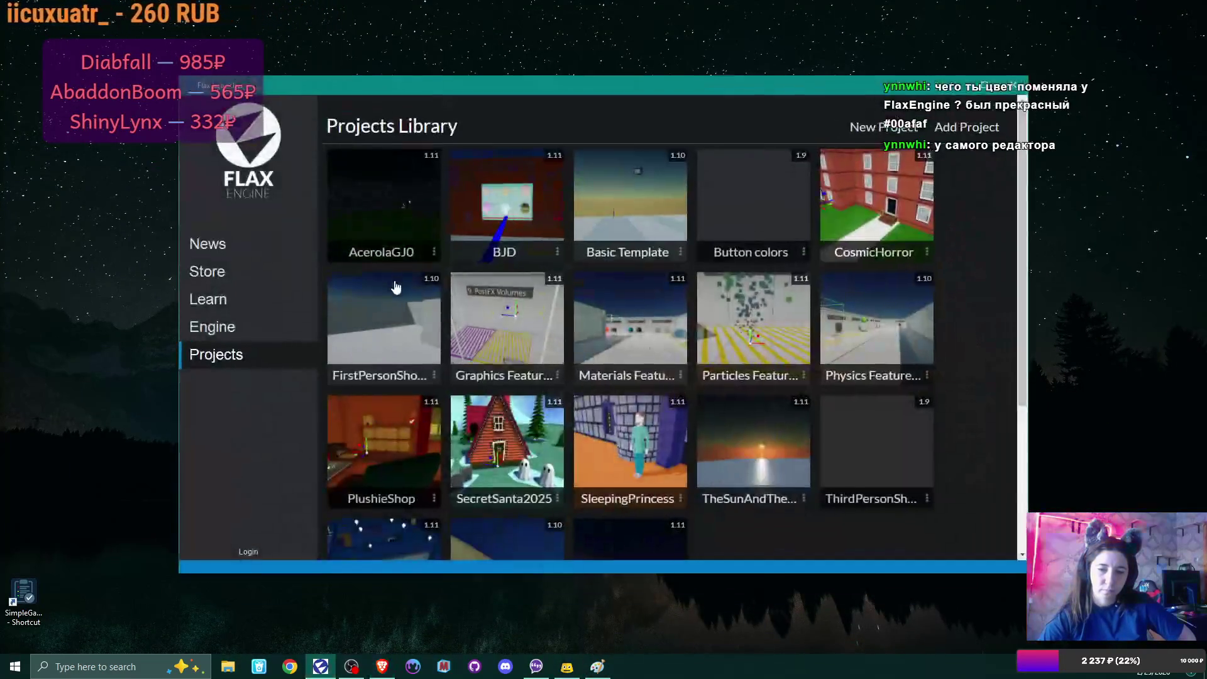
left_click(391, 498)
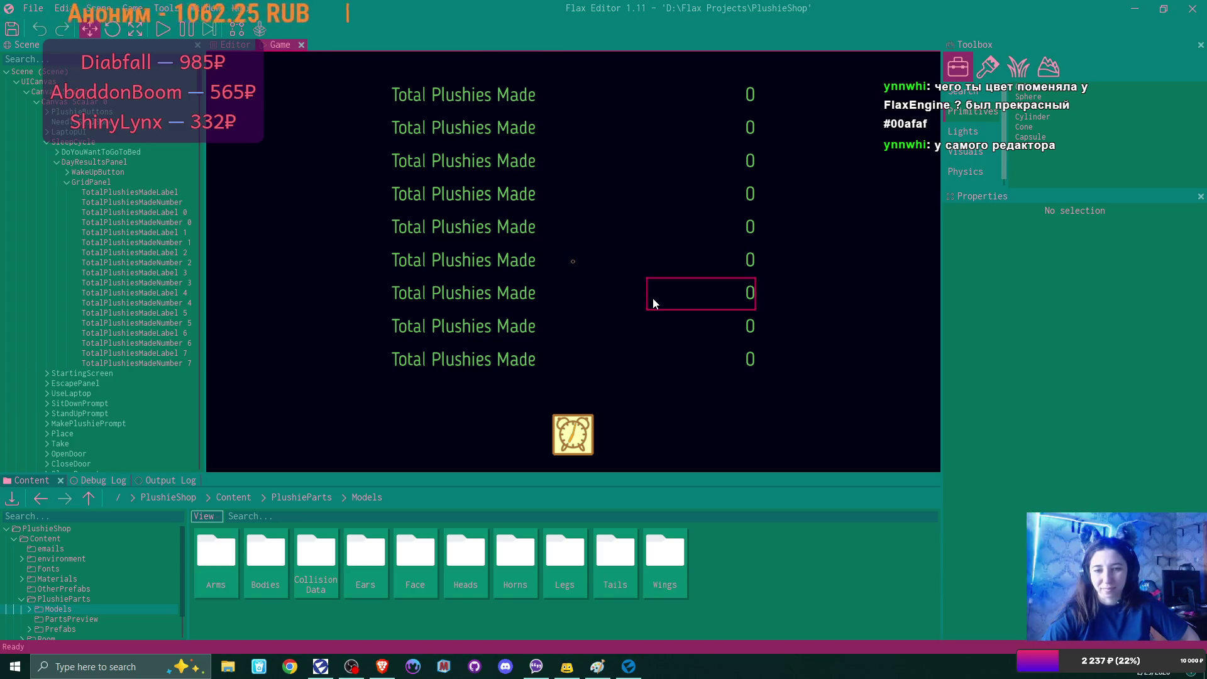
Step: Change the editor's selected style to Temple in Editor Options and save
left_click(69, 14)
left_click(118, 218)
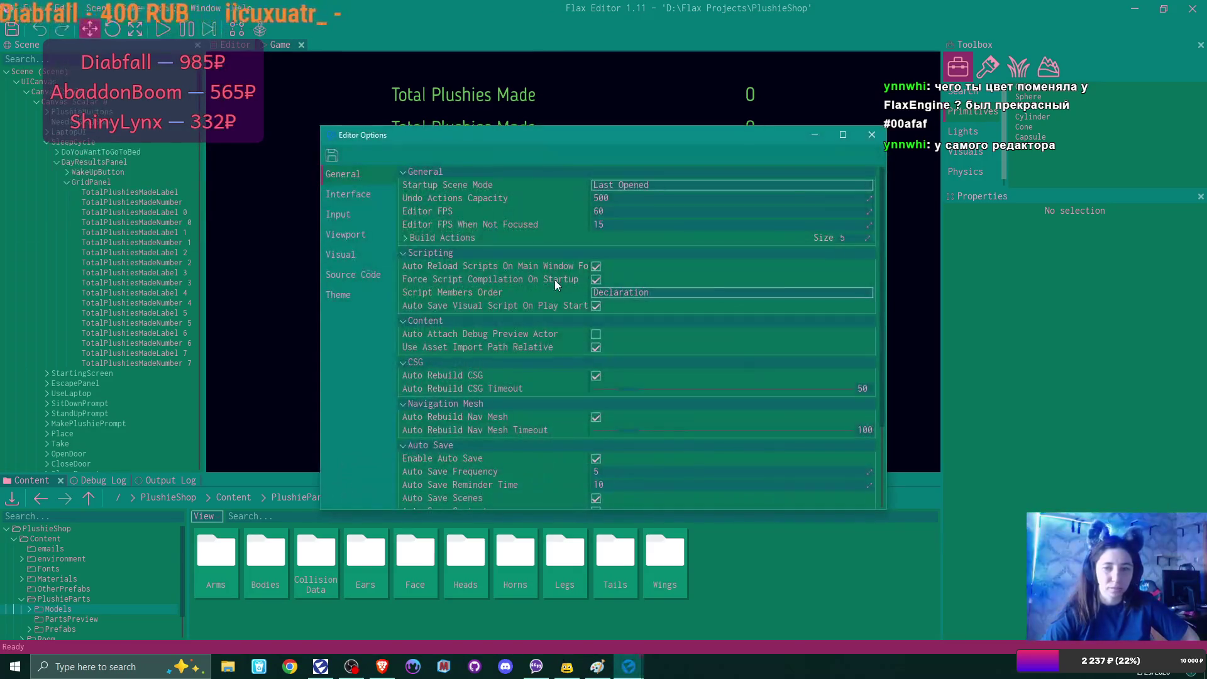
left_click(339, 294)
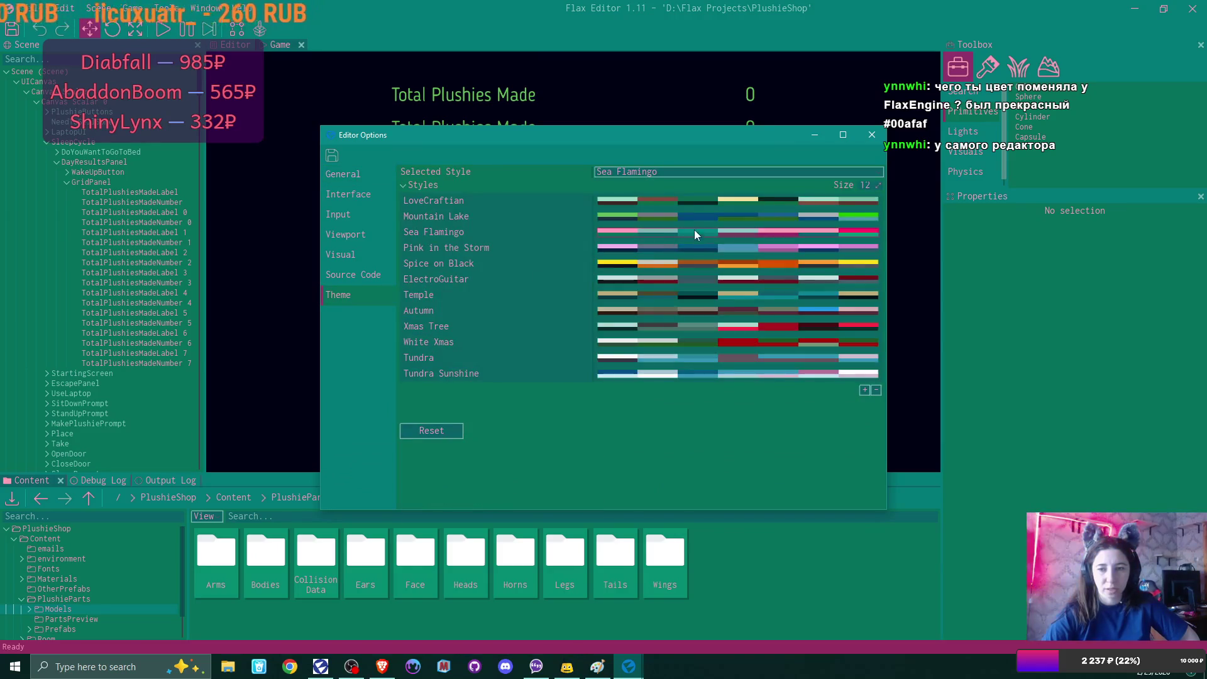
left_click(662, 172)
left_click(691, 324)
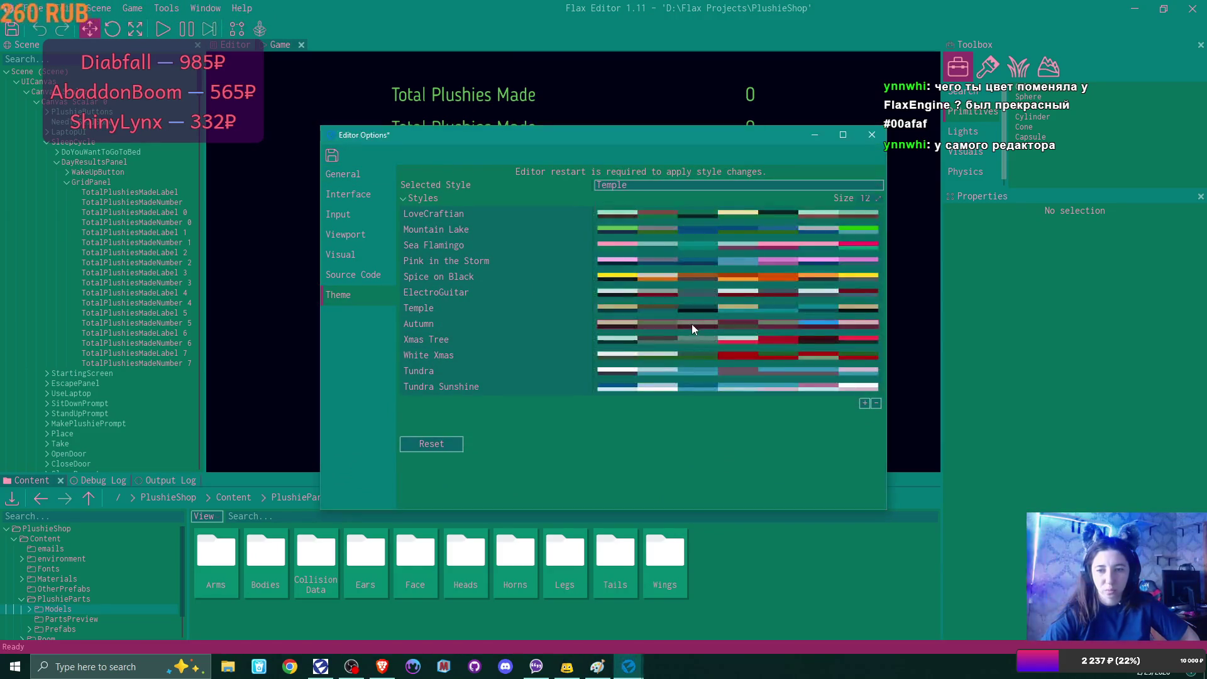
left_click(333, 156)
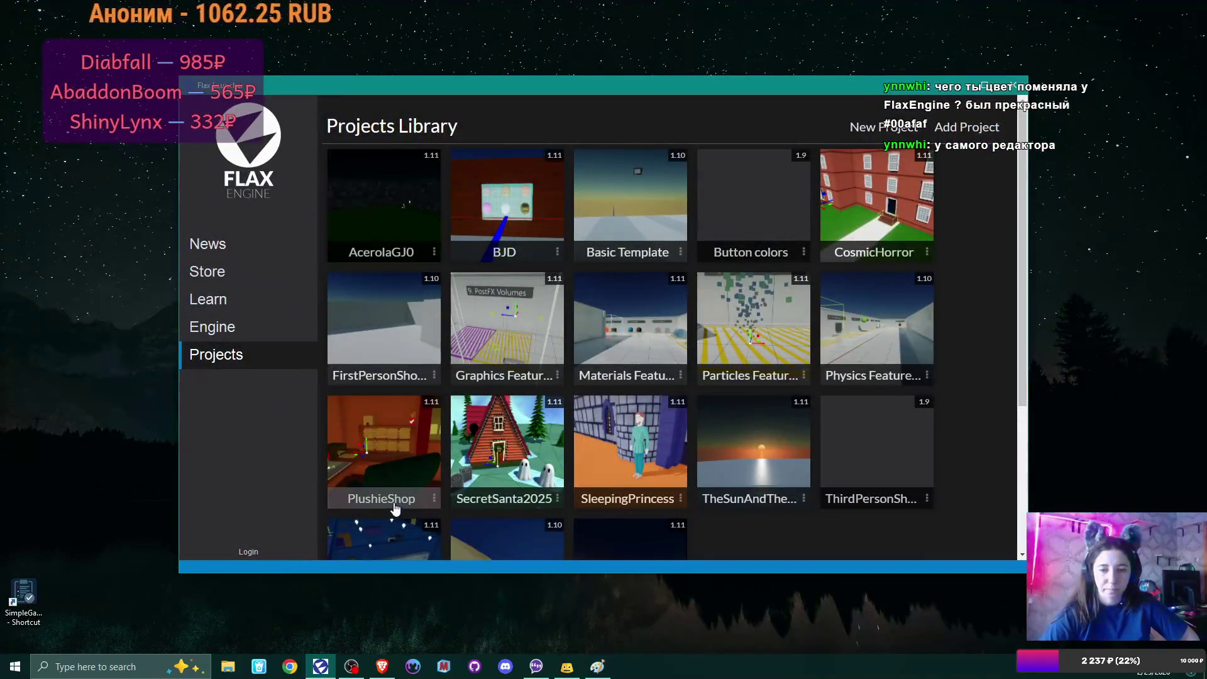
Step: Open PlushieShop again from the launcher's Projects Library
left_click(395, 509)
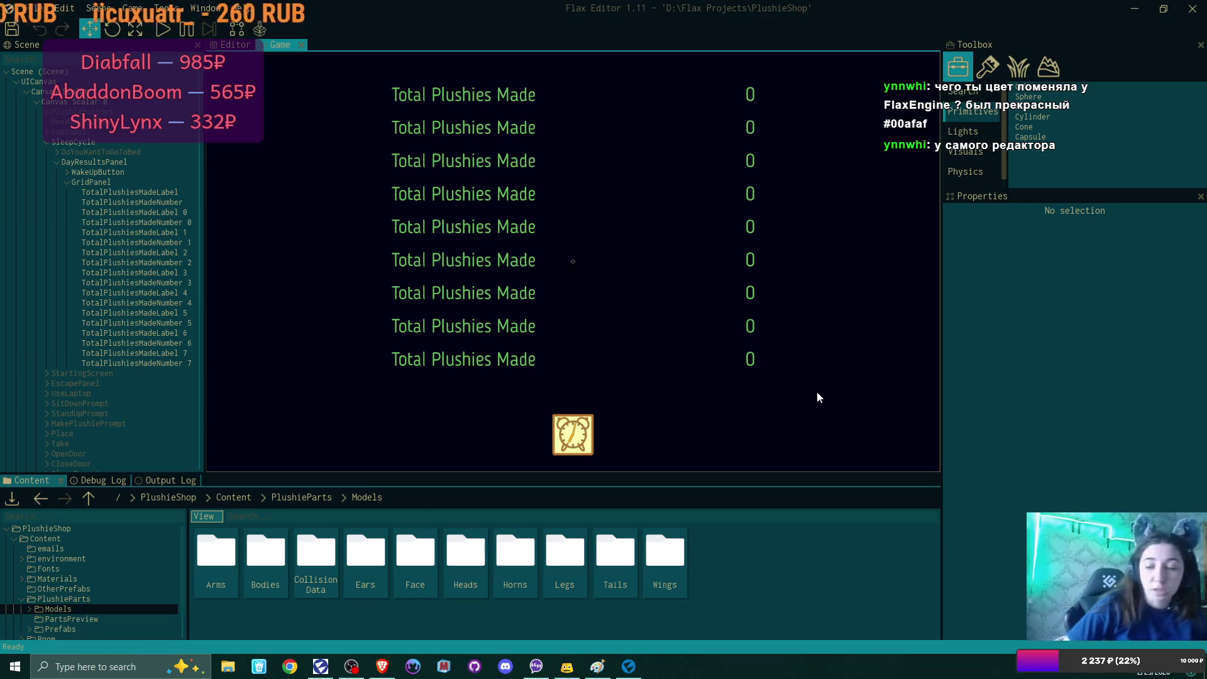
Step: Select TotalPlushiesMadeLabel 0 and raise the Content panel splitter to shrink the game view
left_click(455, 353)
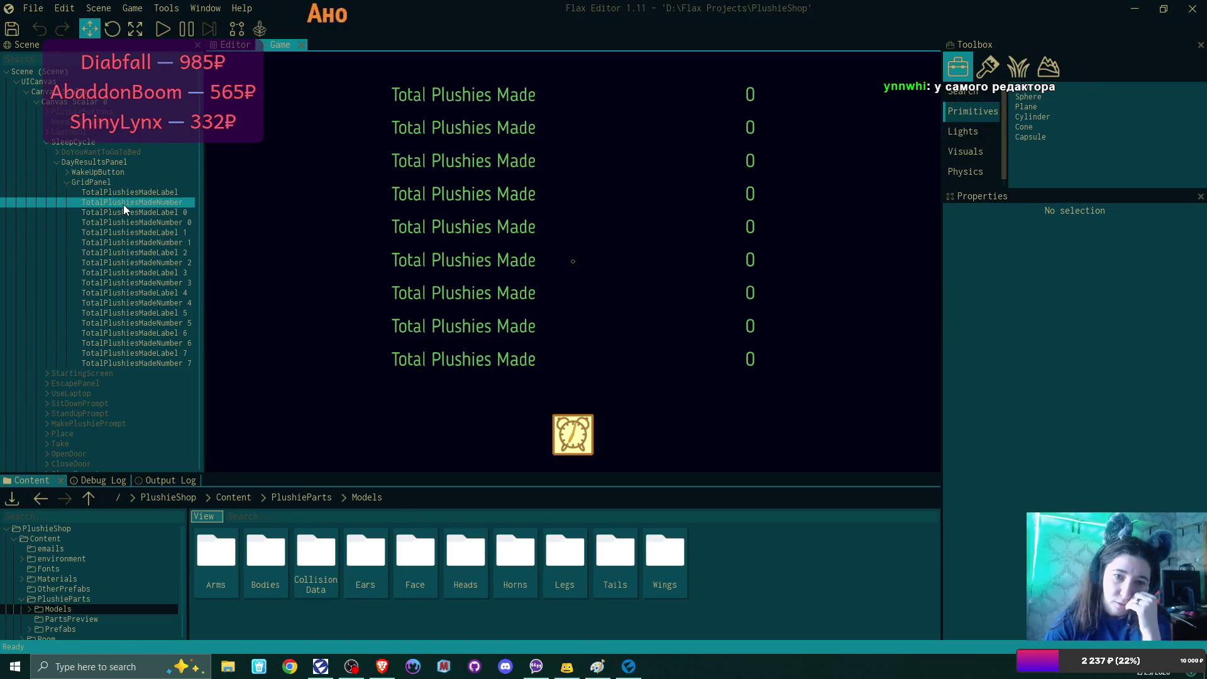
left_click(137, 214)
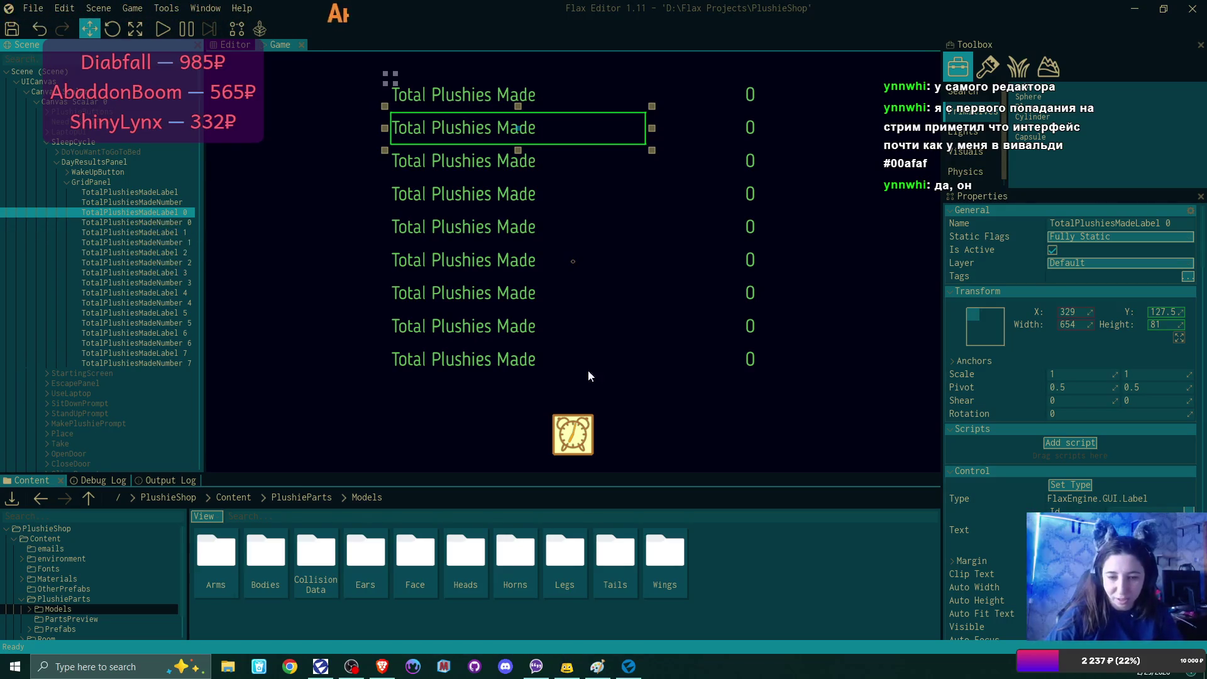
left_click_drag(685, 472, 684, 461)
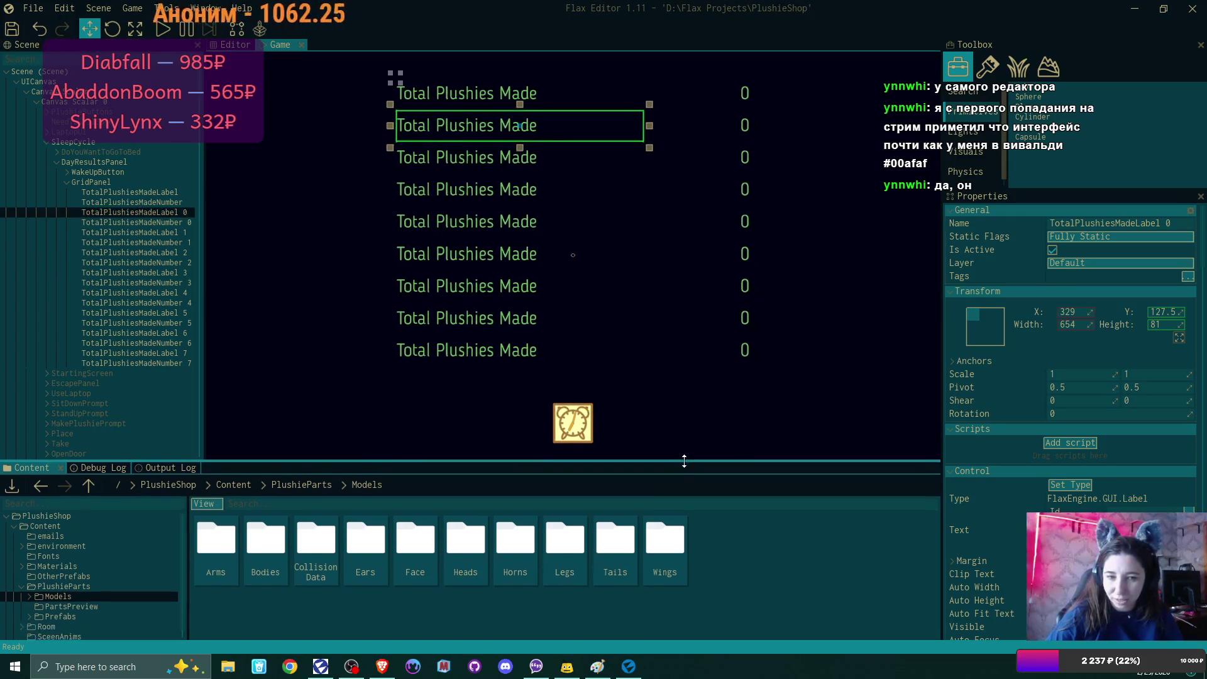
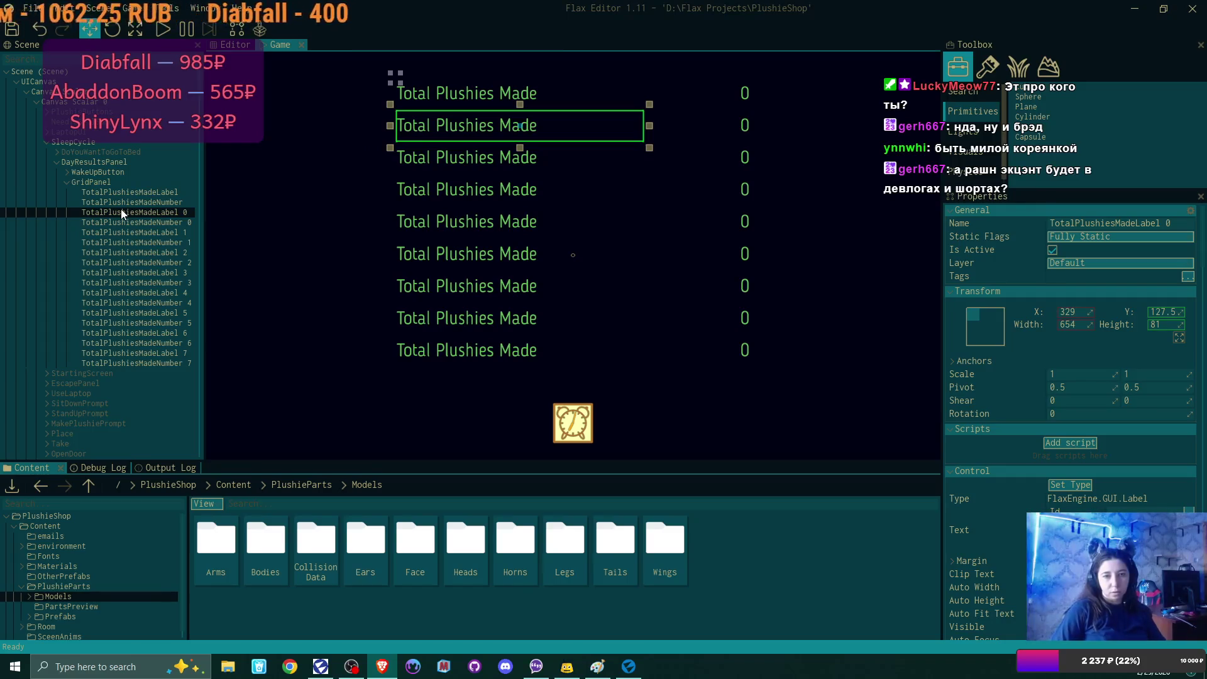
Step: After checking the stats sketch, rename the TotalPlushiesMadeLabel 0 actor to SewingLevelLabel
left_click(599, 667)
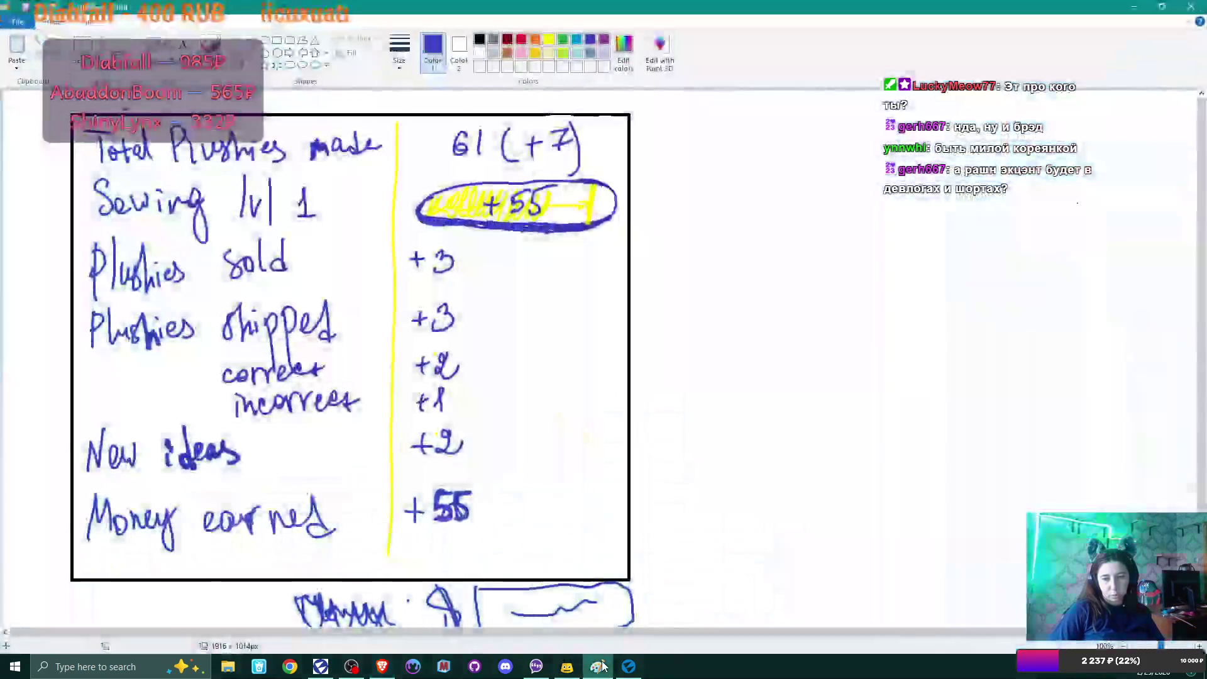
left_click(601, 667)
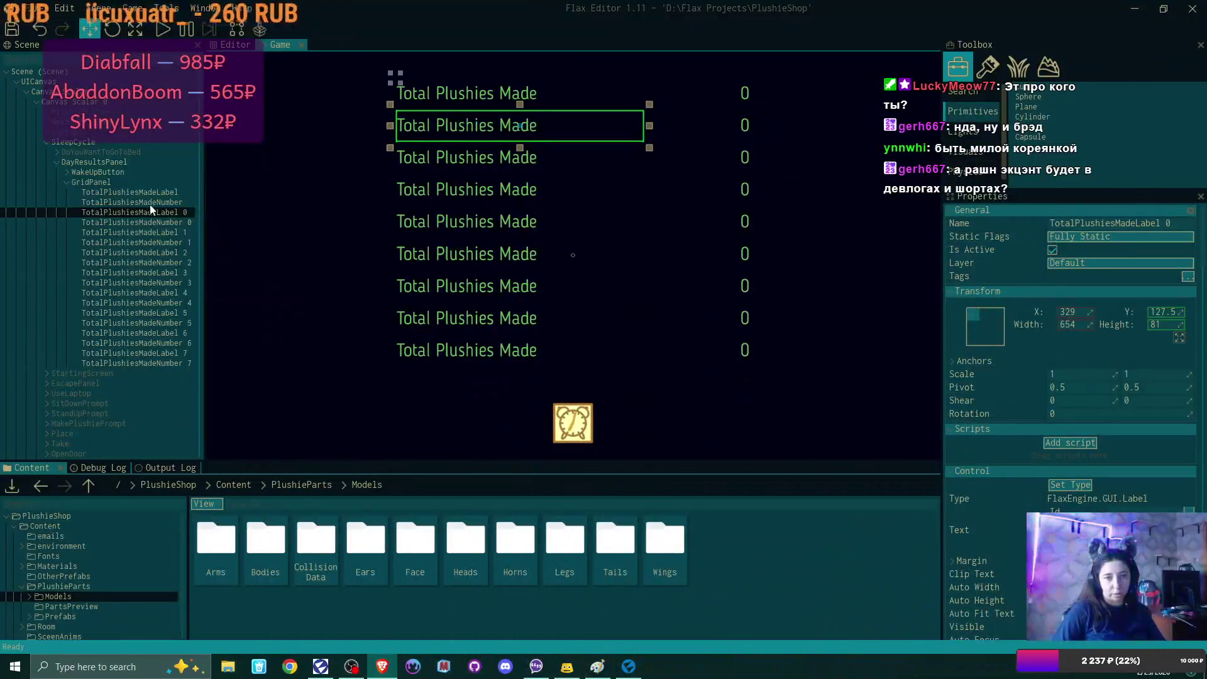
left_click(115, 210)
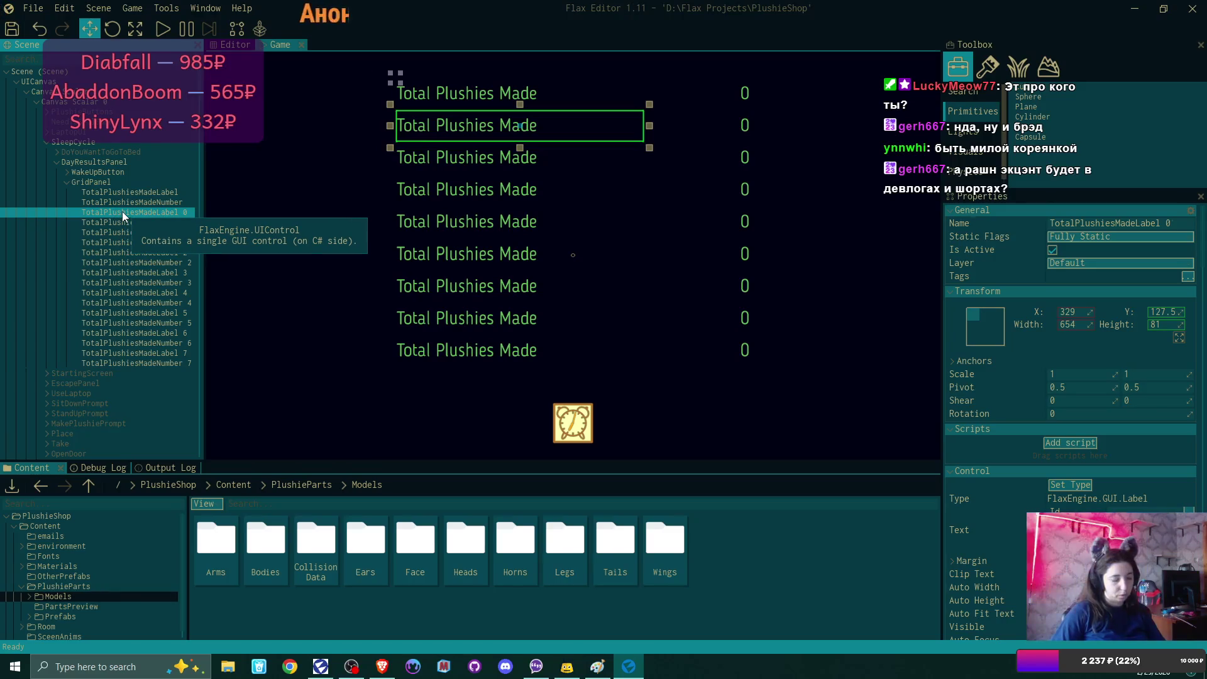
key("F2")
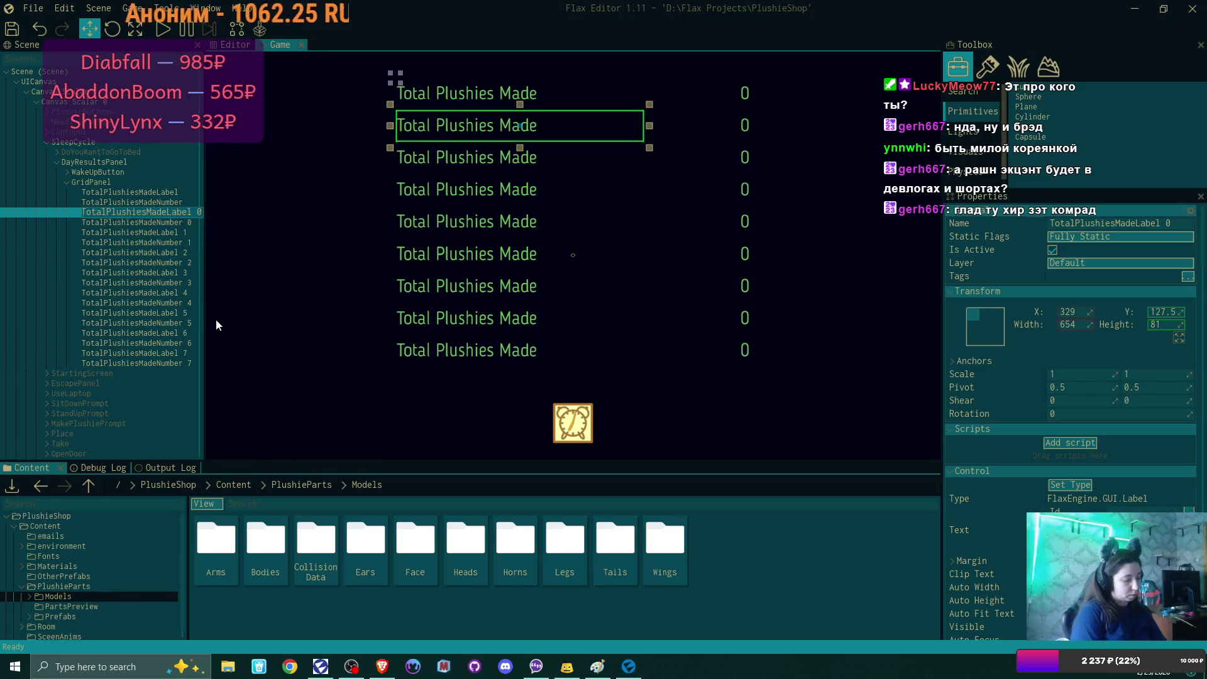
type("Sewin")
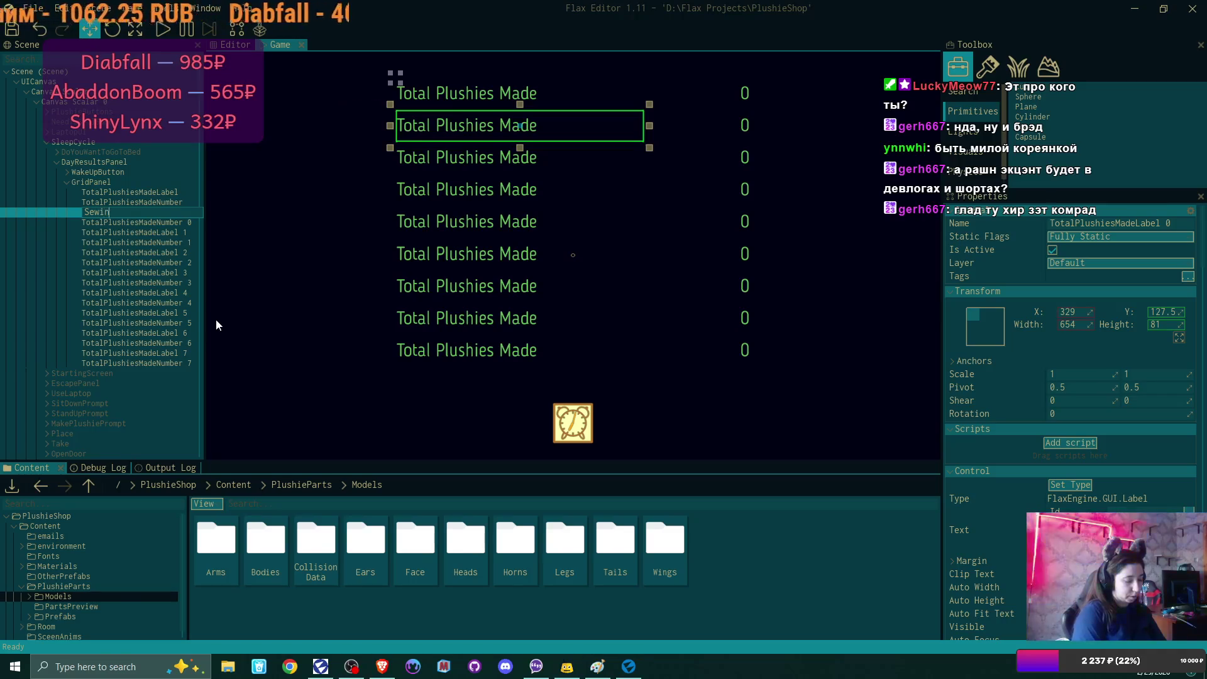
type("g leve")
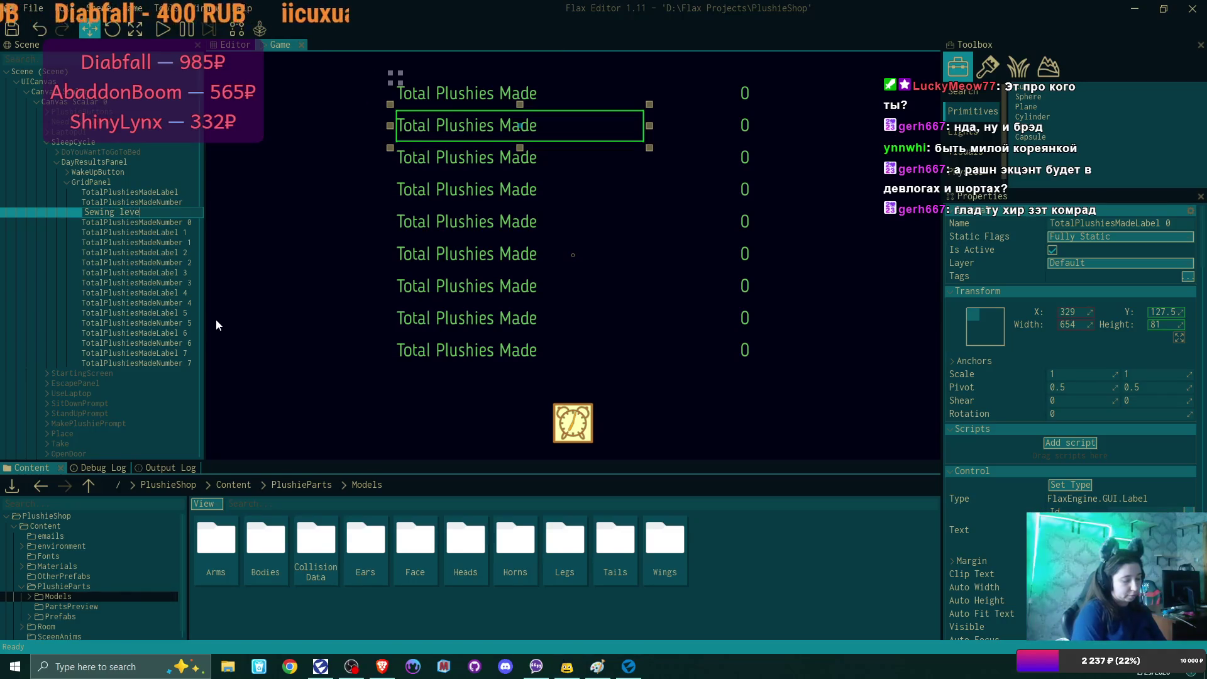
type("l")
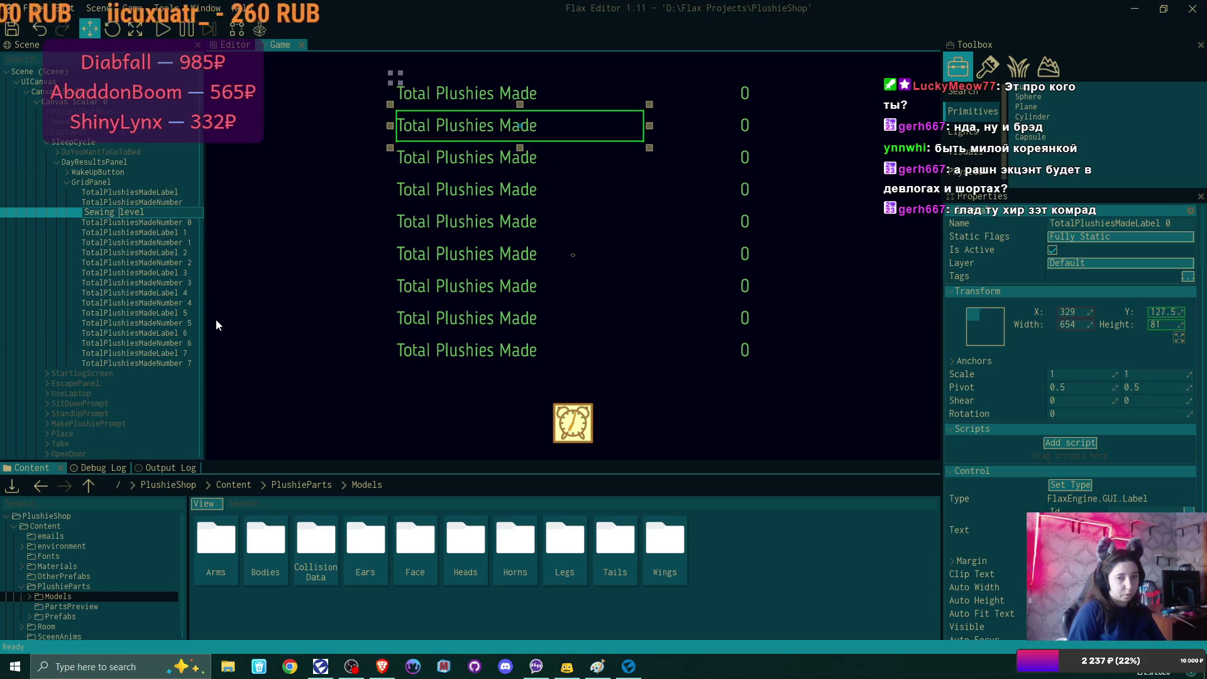
key("BackSpace")
key("Delete")
type("L")
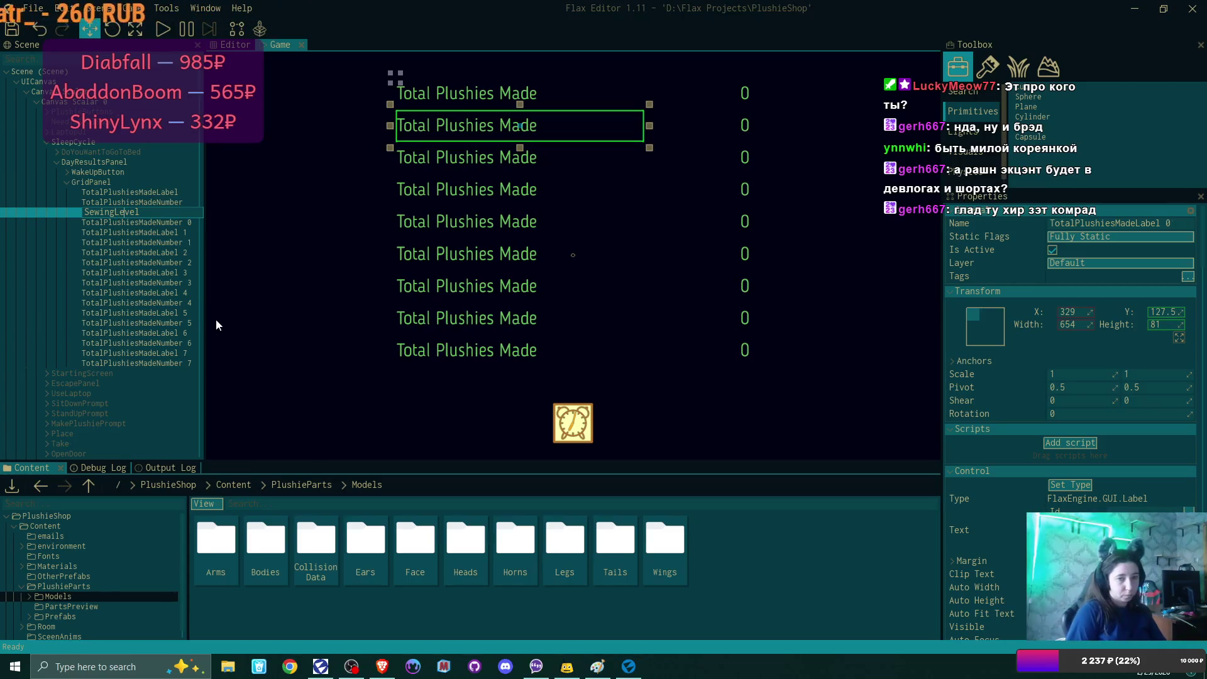
key("End")
type("Labe")
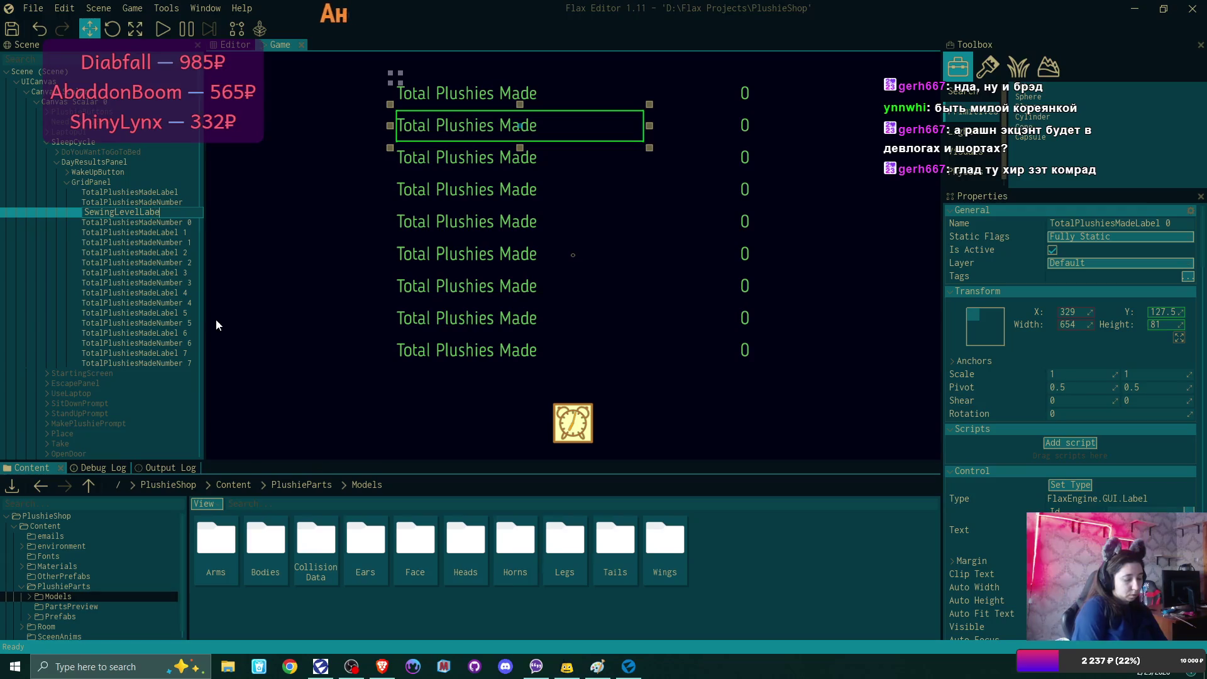
type("l")
key("Return")
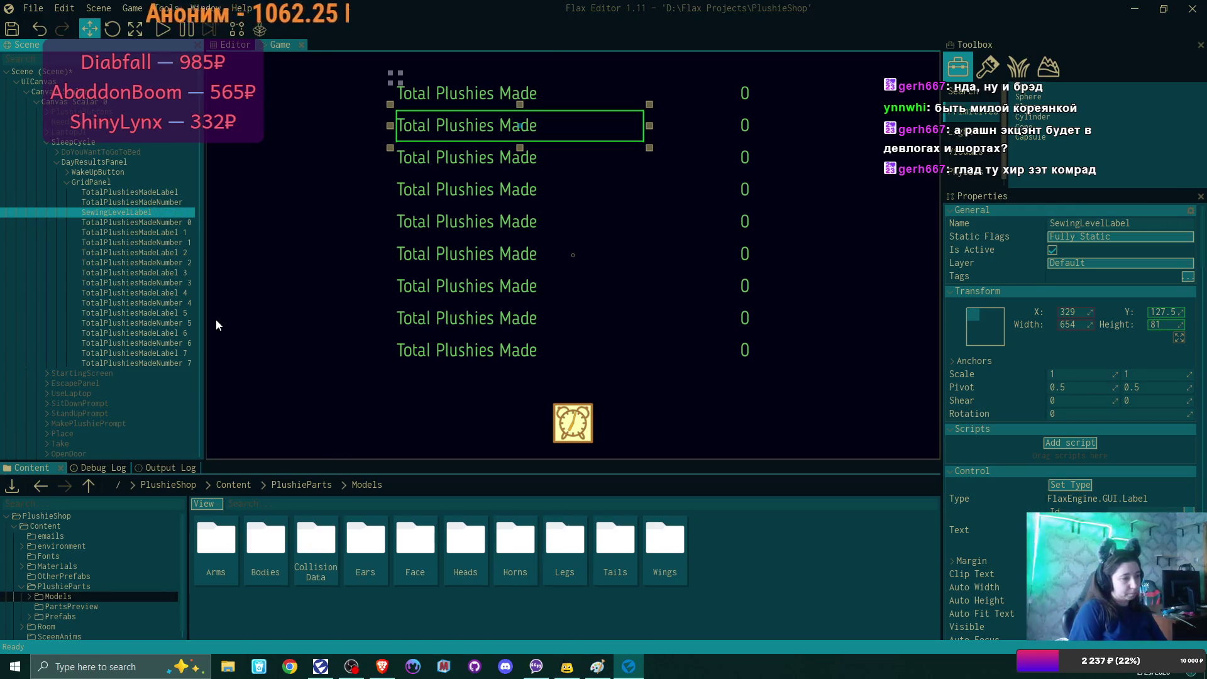